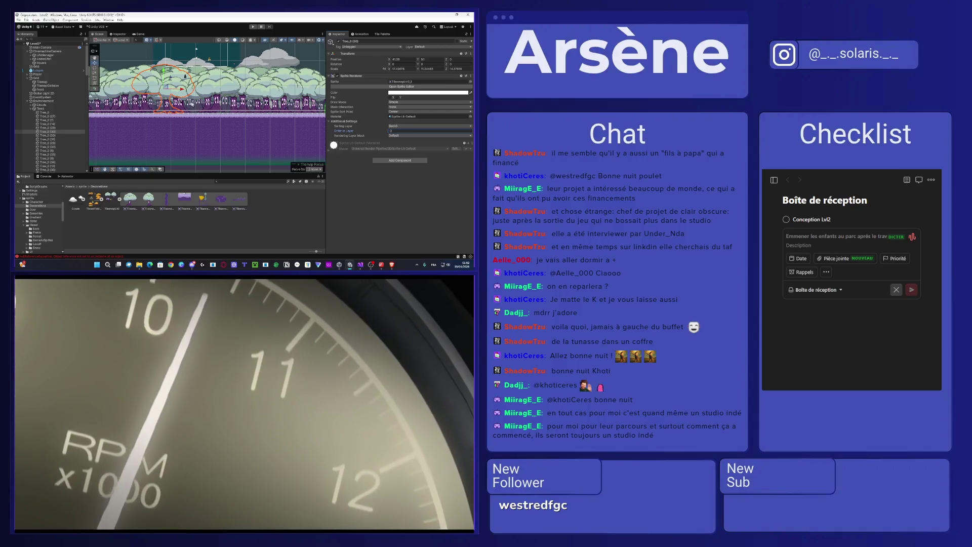
Step: Move the selected tree further right along the level, then shift it slightly back
left_click_drag(178, 91, 265, 103)
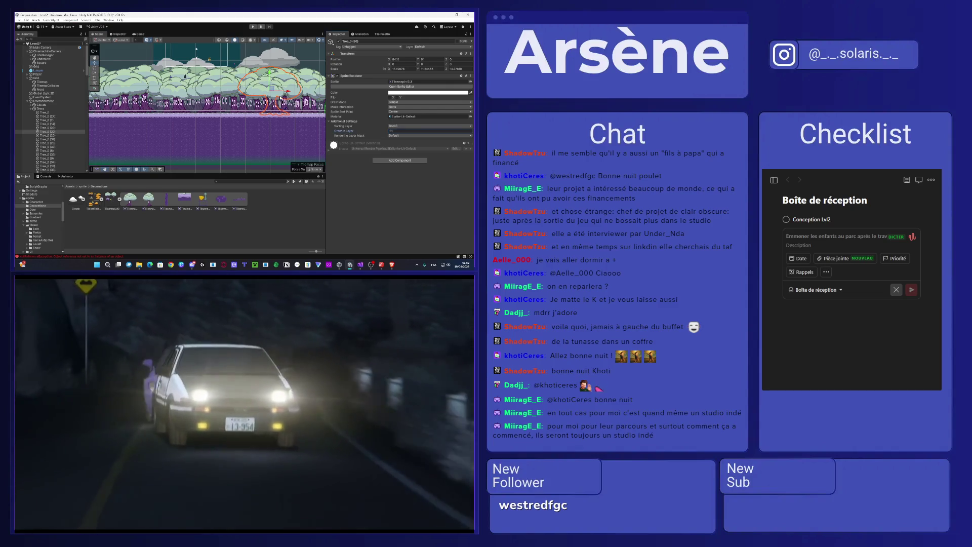
left_click_drag(286, 92, 295, 94)
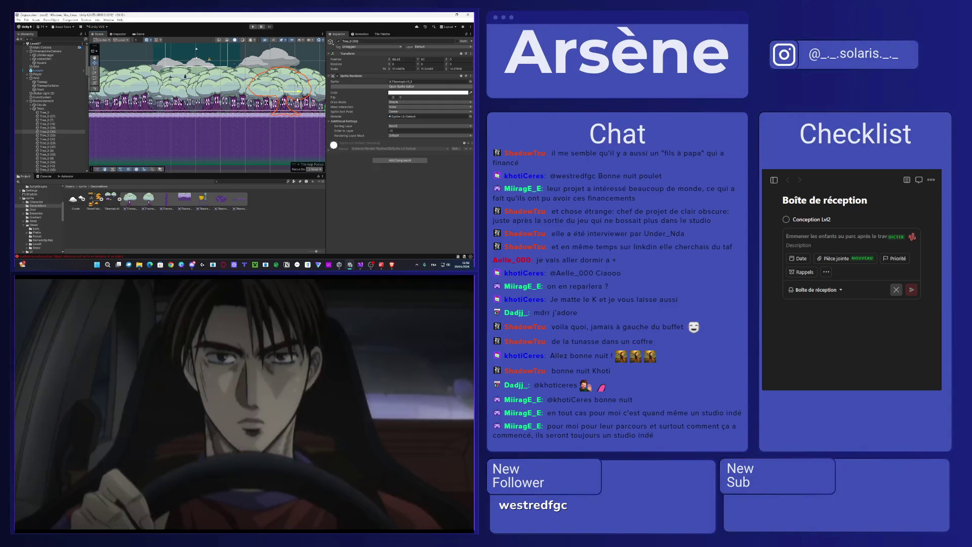
mouse_move(295, 94)
left_mouse_down()
mouse_move(250, 94)
mouse_move(301, 114)
left_mouse_up()
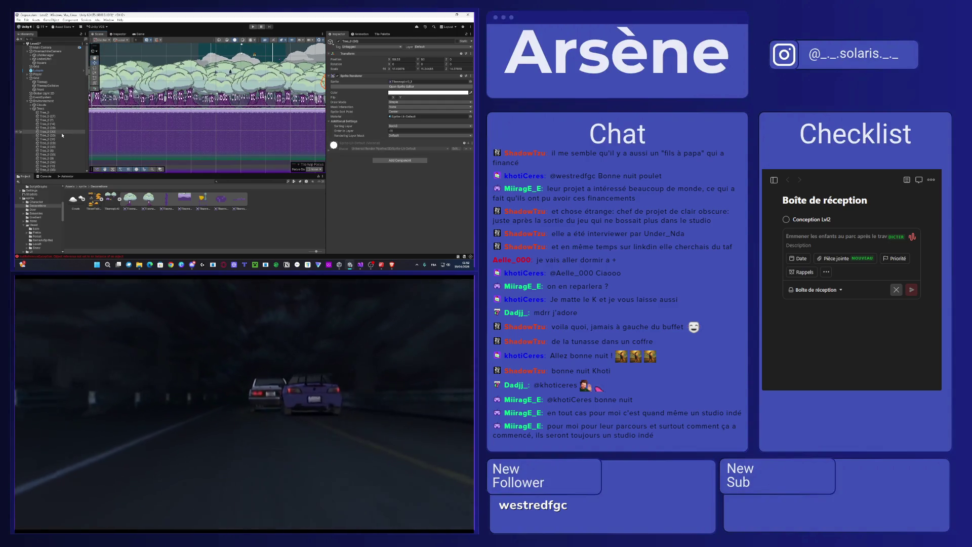
Step: Shift Tree_0 (20) left and nudge Tree_0 (31) left, undoing that last move
double_click(62, 136)
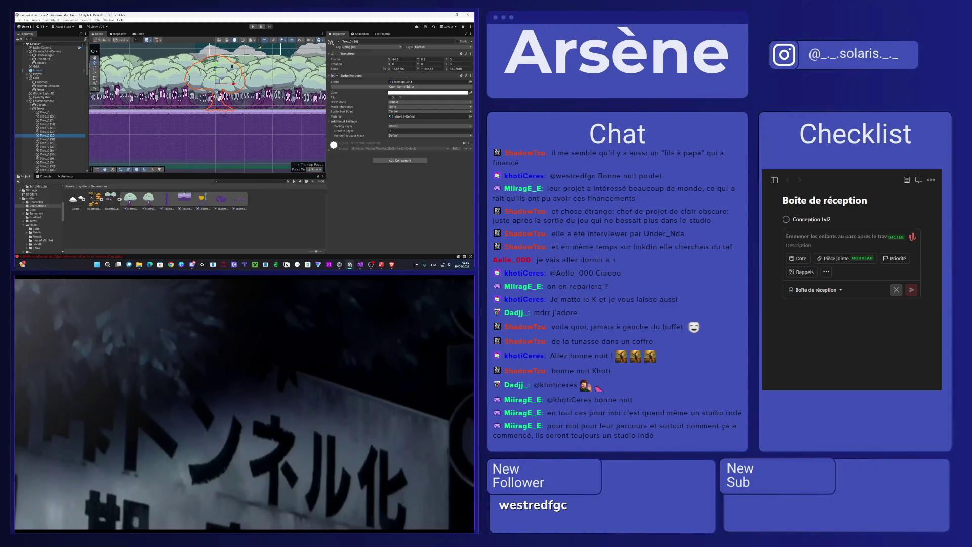
left_click_drag(234, 84, 215, 87)
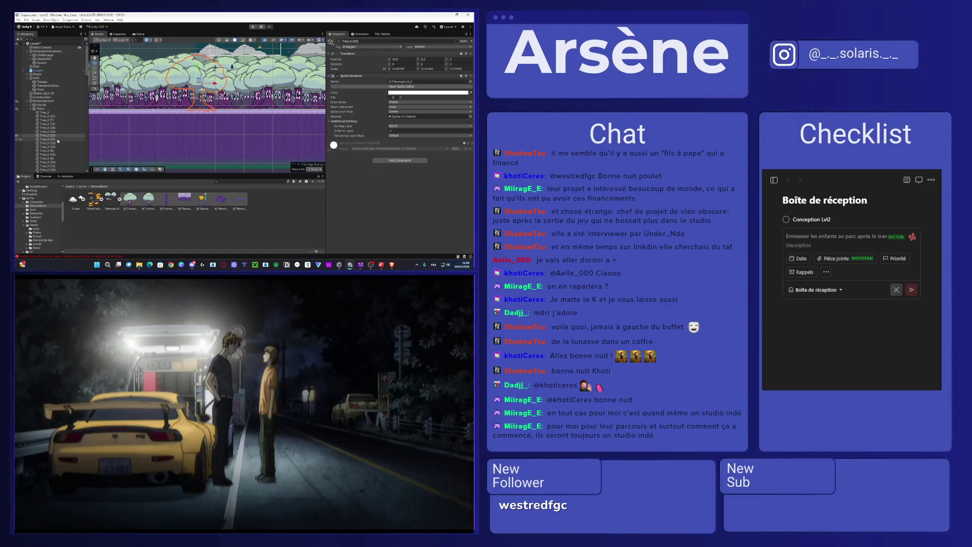
left_click(57, 140)
left_click_drag(244, 83, 235, 84)
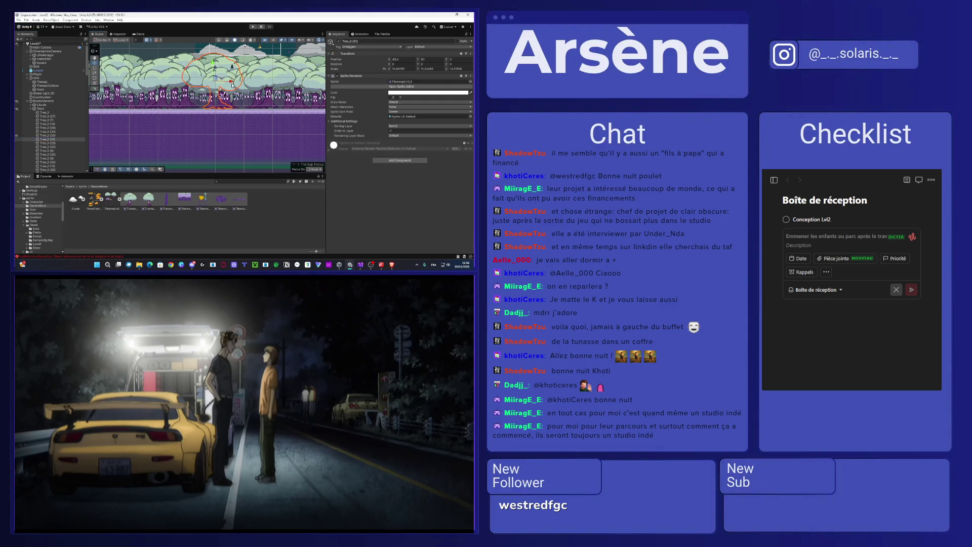
key("ctrl+z")
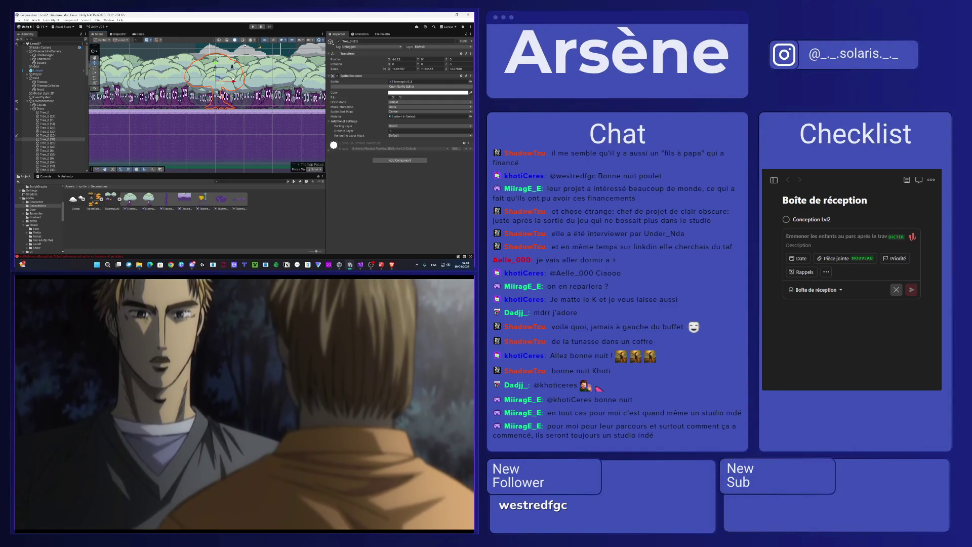
left_click(234, 81)
Step: Bring Tree_0 (32) into view and raise Tree_0 (33) slightly
left_click(71, 145)
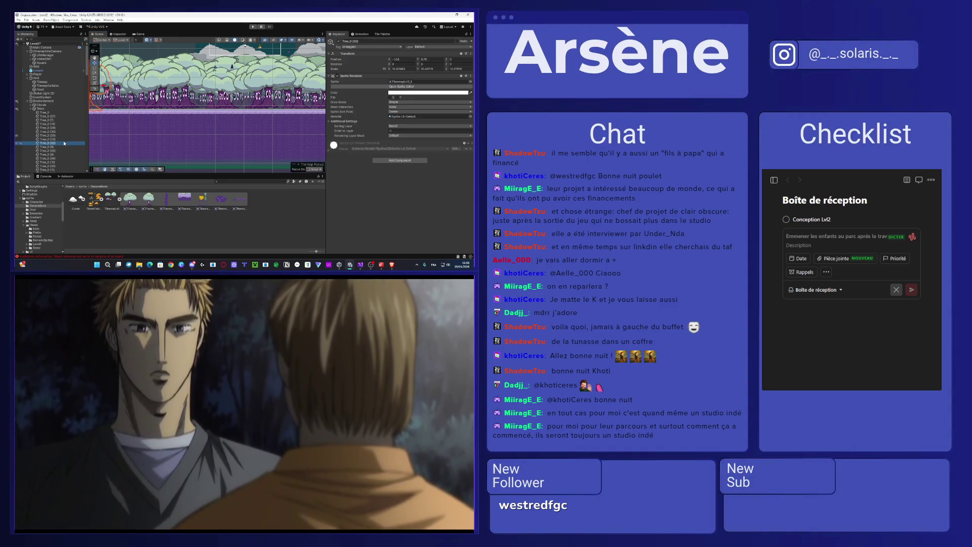
left_click_drag(126, 118, 164, 119)
left_click(53, 133)
left_click(54, 137)
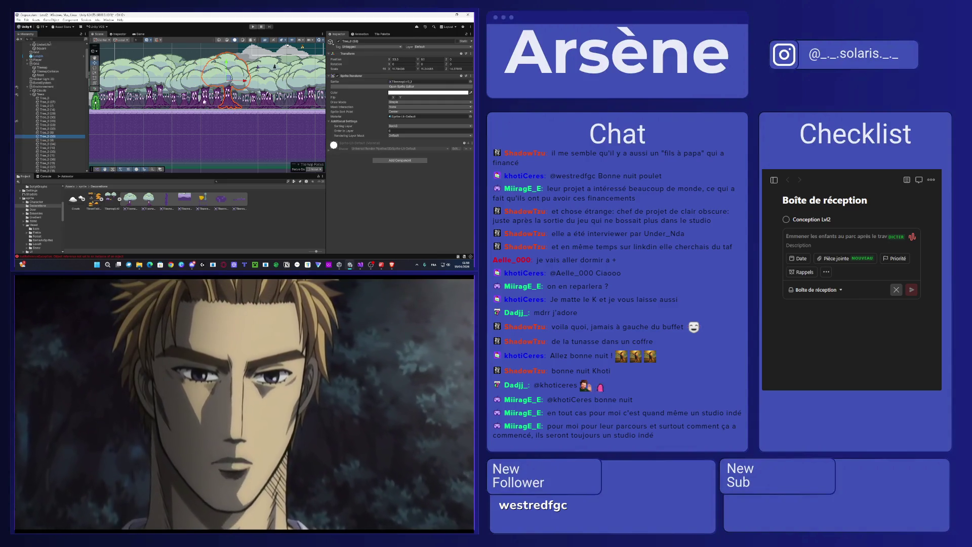
left_click_drag(228, 80, 227, 76)
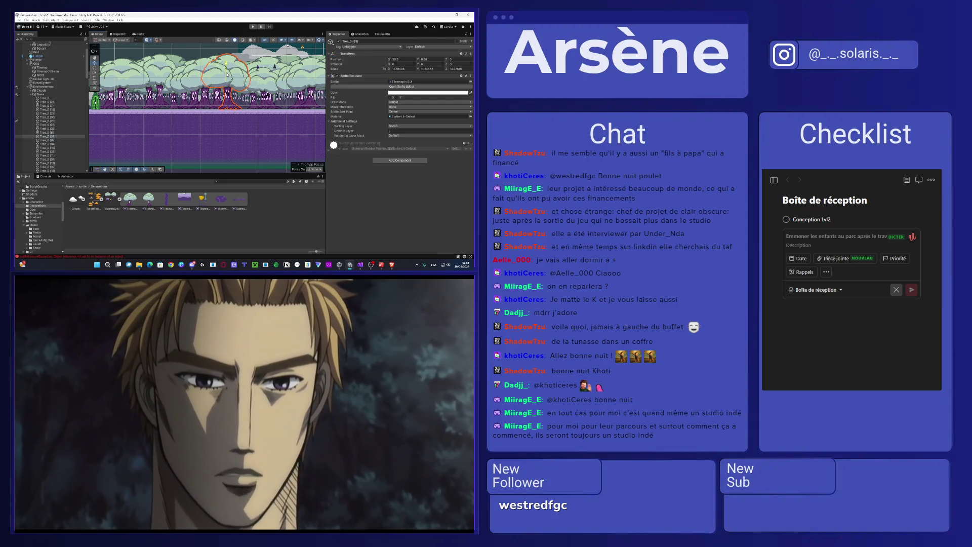
Step: Pick the overlapping Tree_0 (43) and lower it slightly
left_click(62, 133)
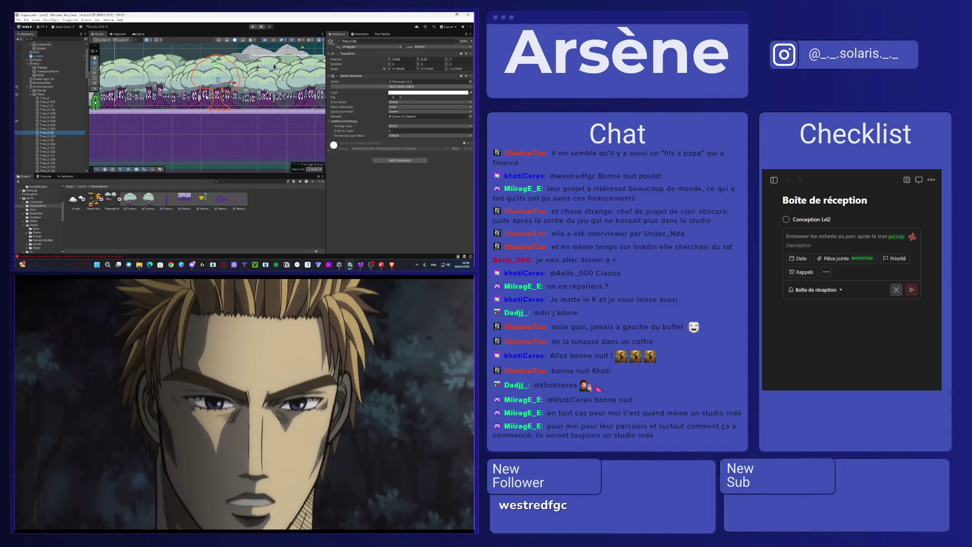
left_click(203, 101)
left_click(202, 101)
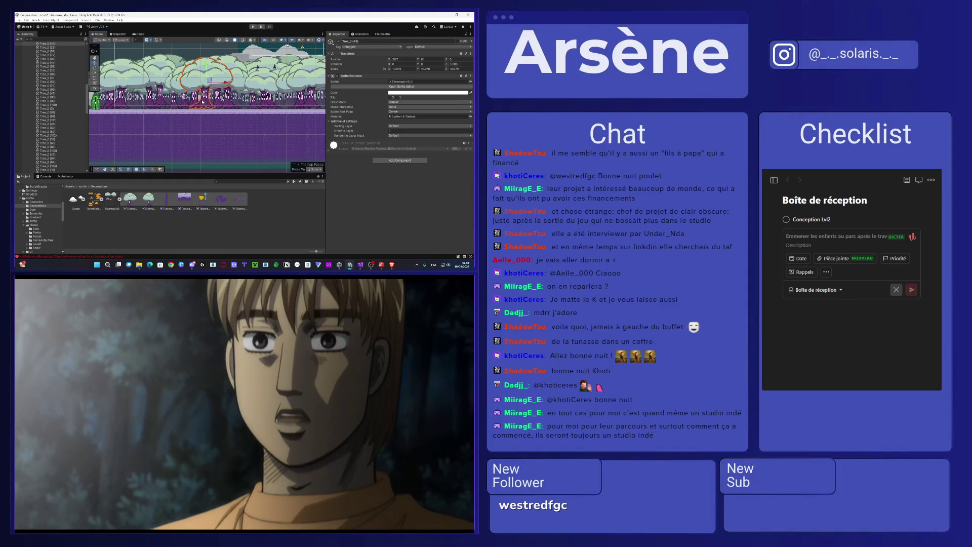
left_click_drag(209, 80, 209, 82)
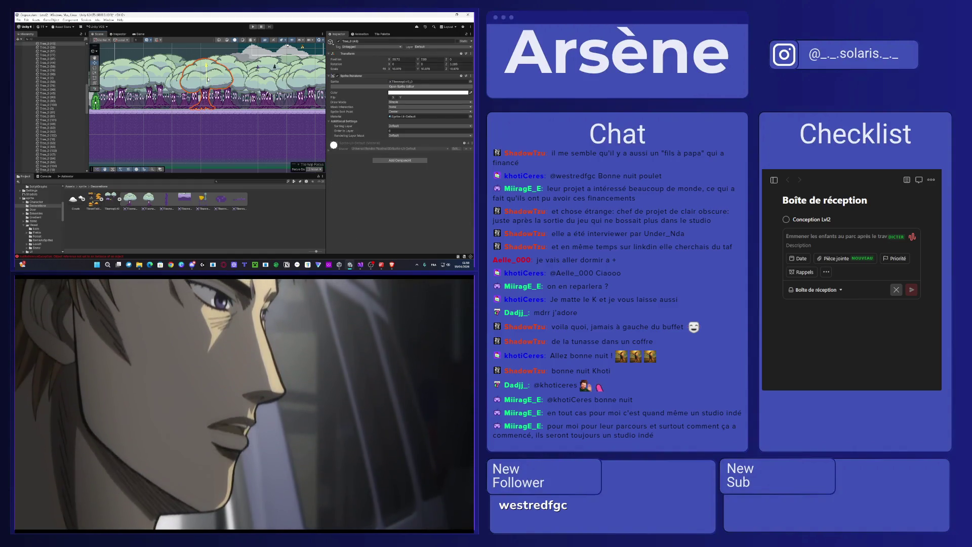
scroll(42, 120, "up", 10)
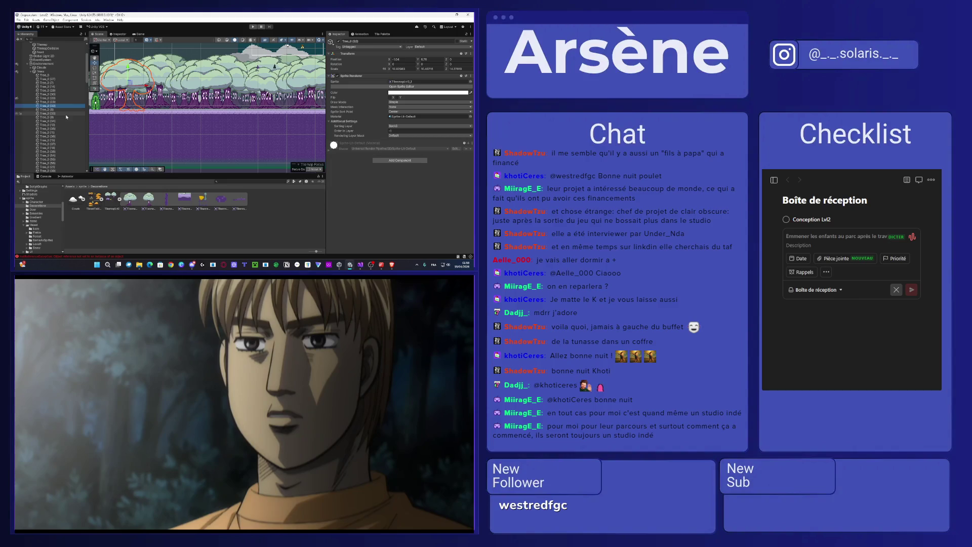
left_click(60, 110)
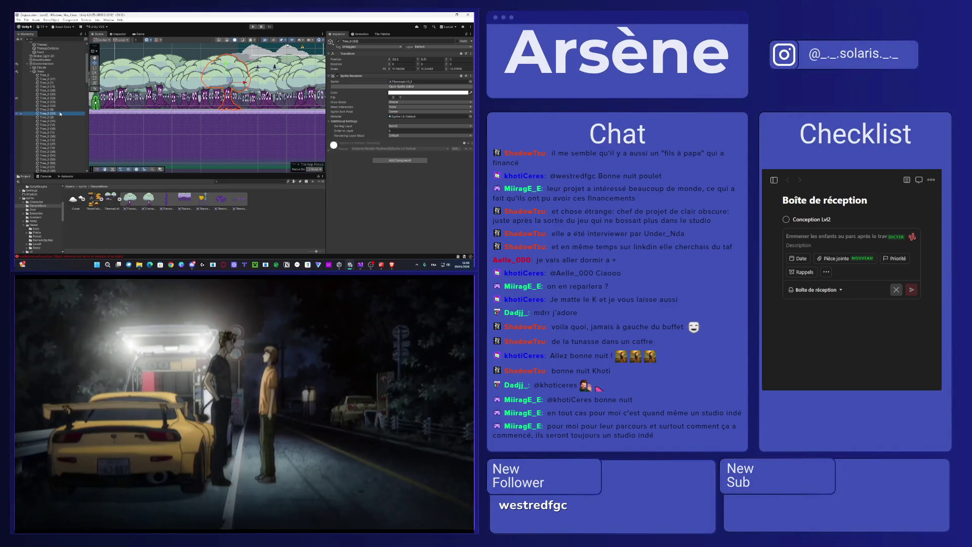
left_click(57, 117)
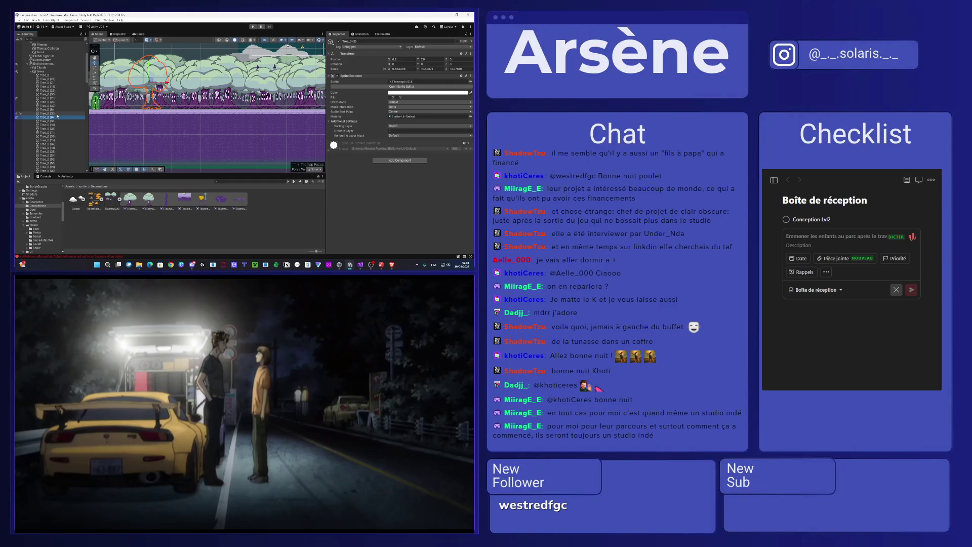
key("Down")
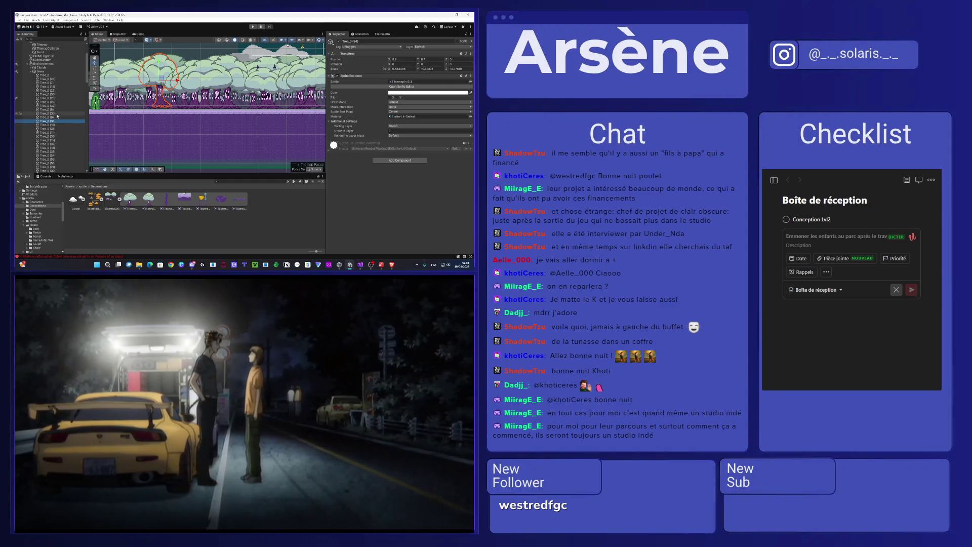
left_click(158, 64)
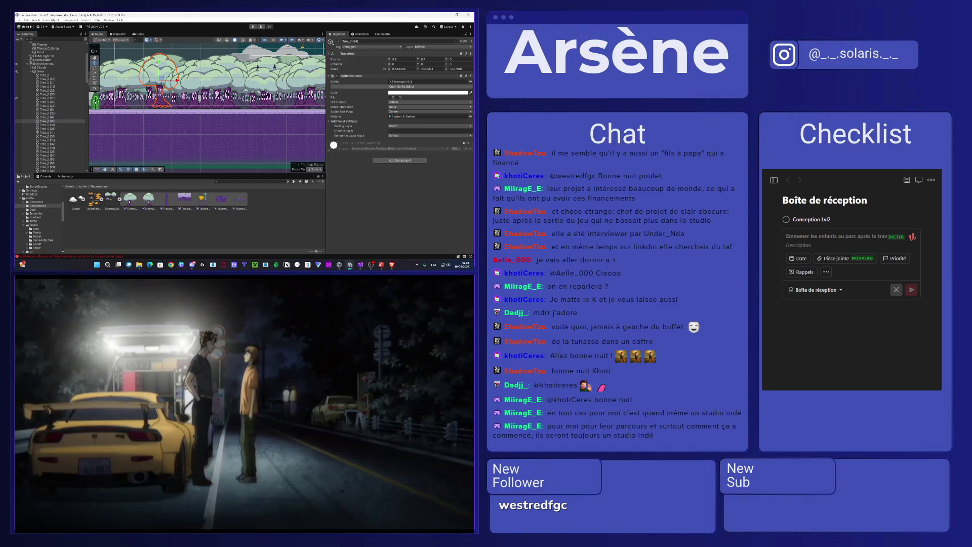
left_click(158, 65)
left_click(157, 71)
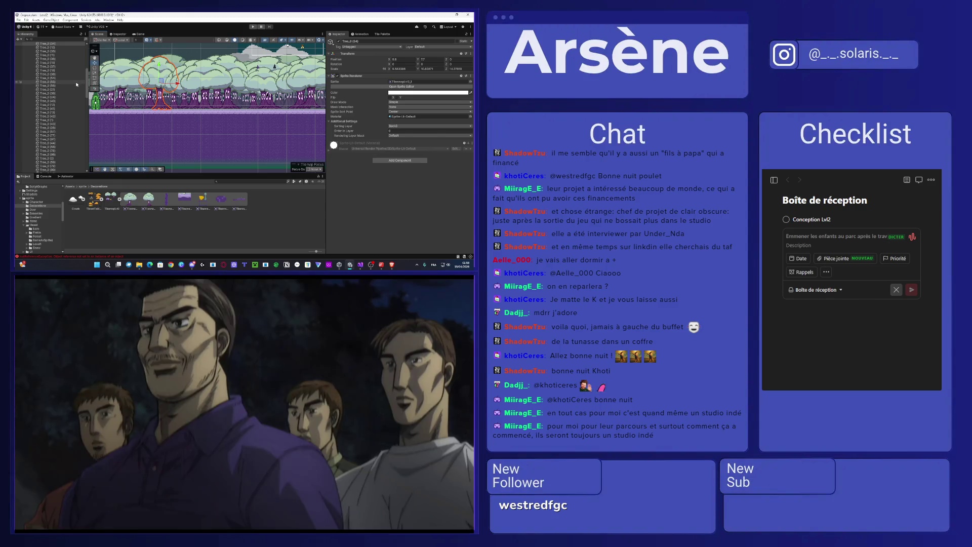
scroll(75, 84, "up", 1)
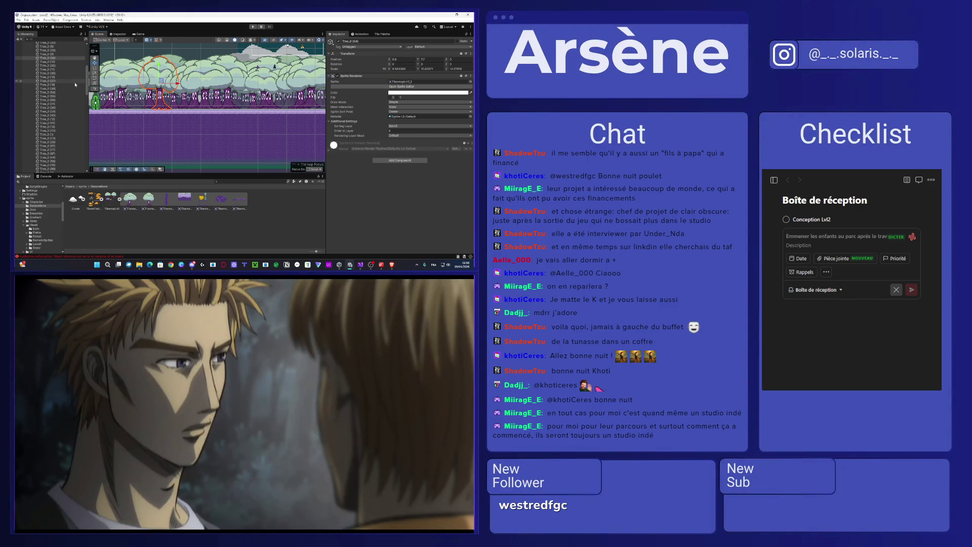
left_click(49, 61)
mouse_move(212, 111)
left_mouse_down()
mouse_move(228, 116)
mouse_move(197, 110)
left_mouse_up()
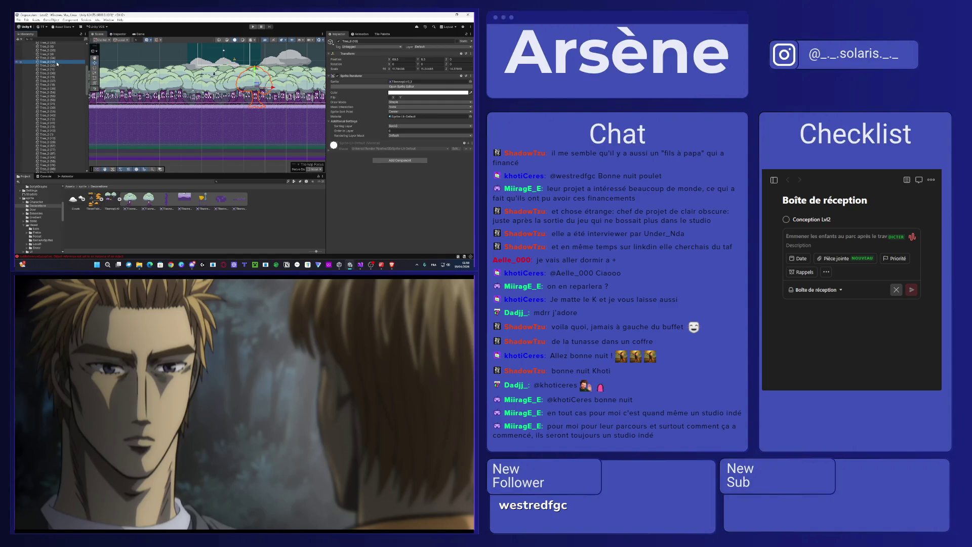
left_click(57, 64)
key("Down")
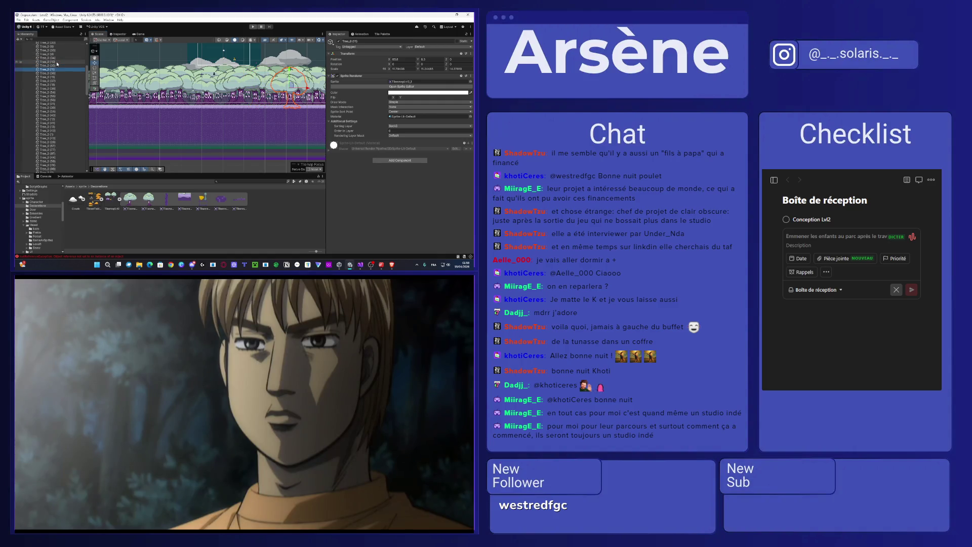
key("Down")
key("Down")
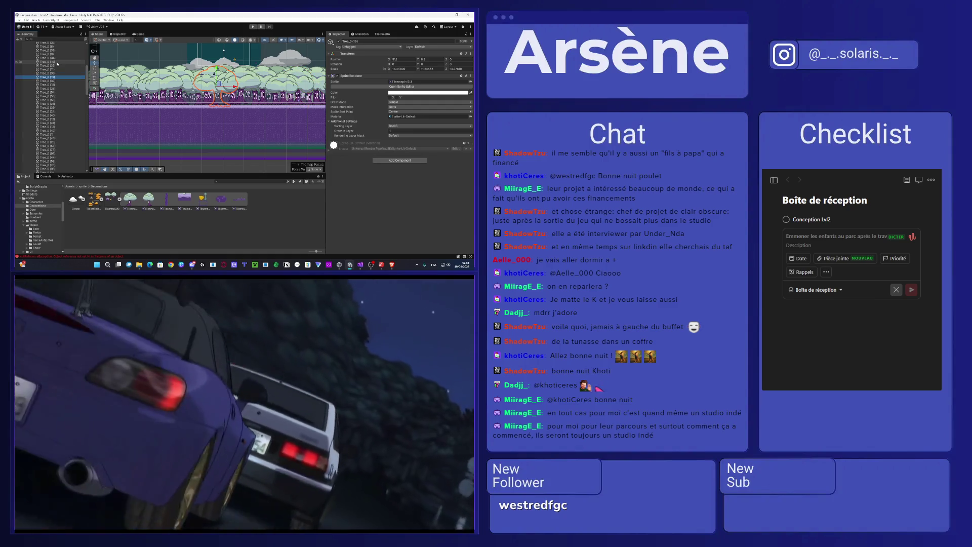
key("Down")
key("Down")
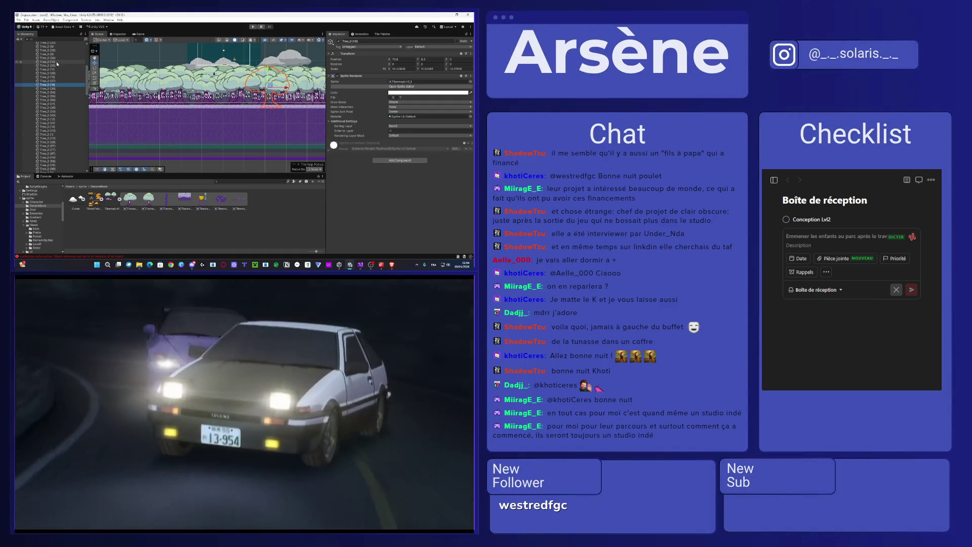
key("Down")
key("Down")
key("Down")
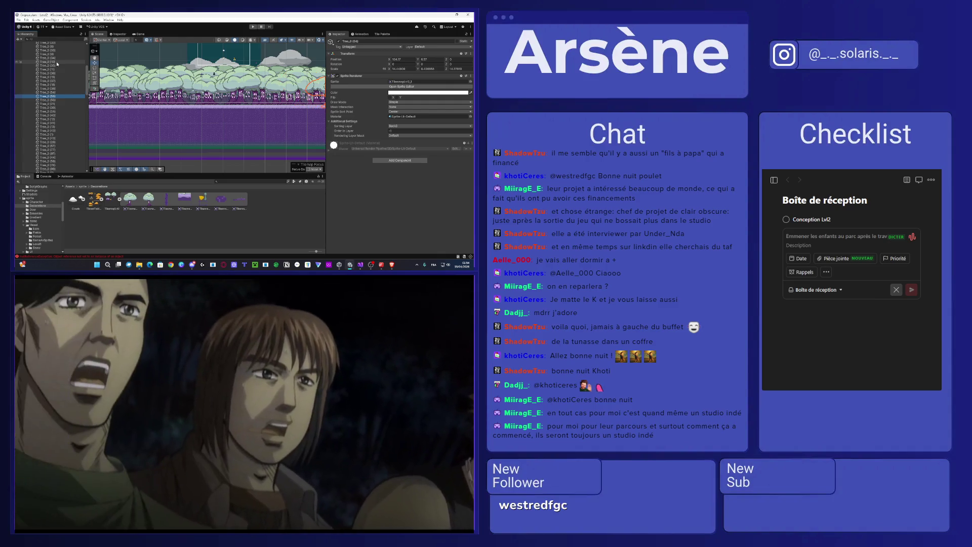
scroll(174, 156, "down", 1)
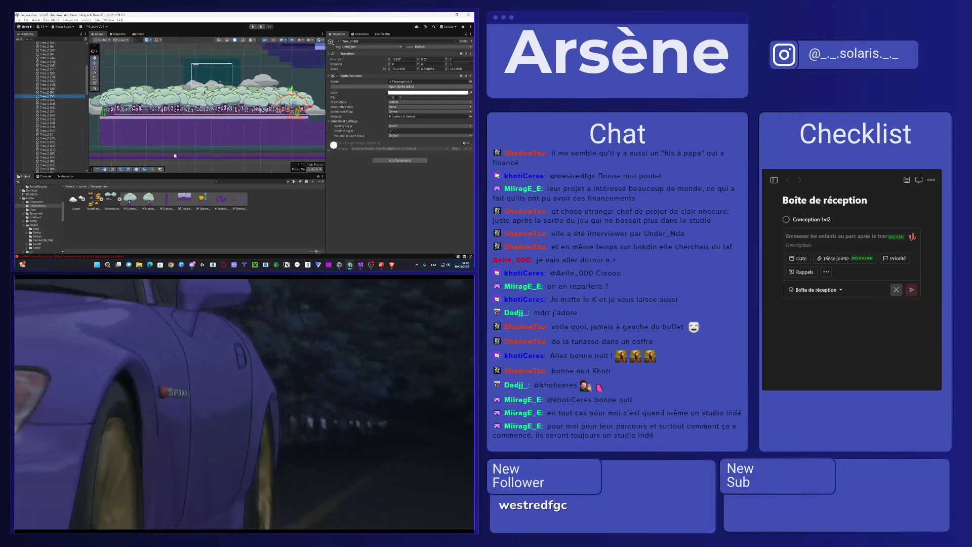
Step: Delete Tree_0 (21) and the tree listed after Tree_0 (56)
scroll(174, 156, "down", 1)
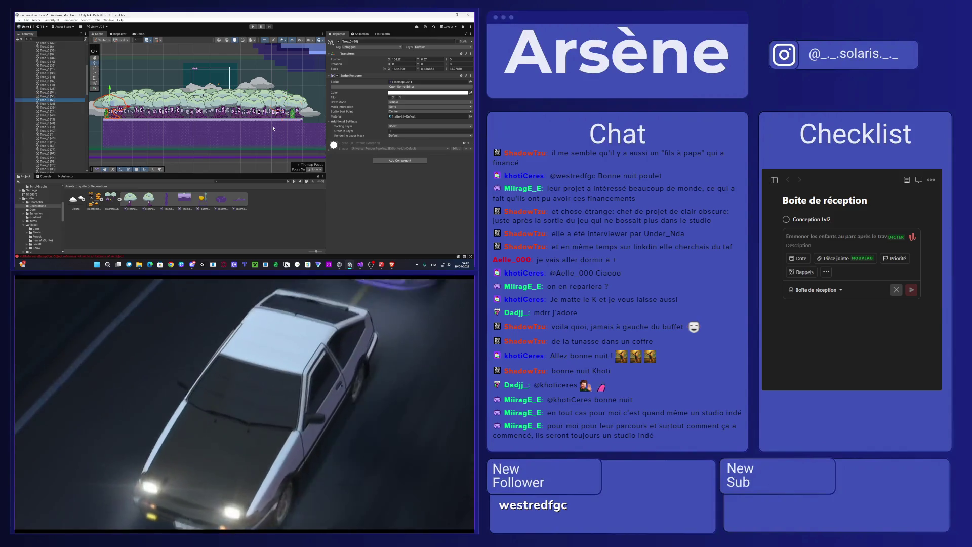
key("Down")
key("Down")
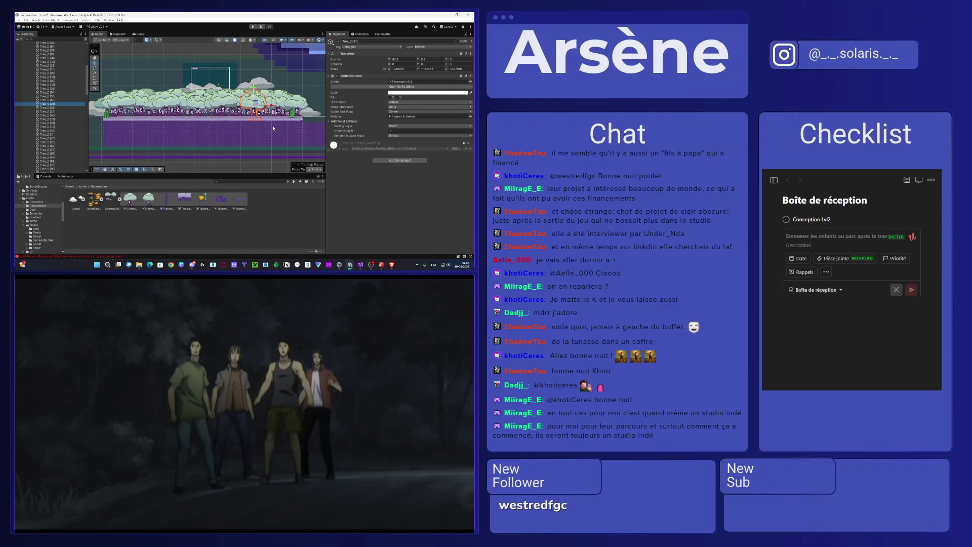
key("Delete")
left_click(46, 100)
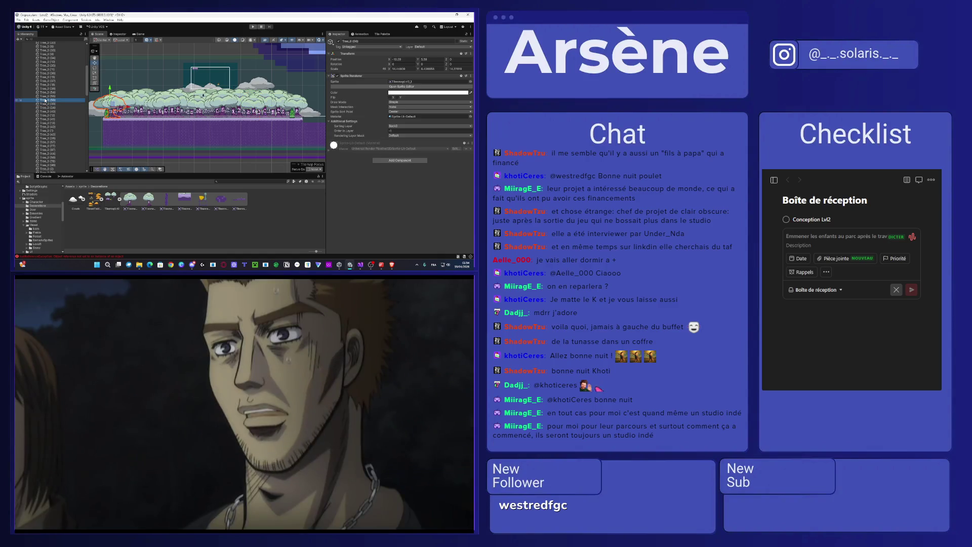
key("Down")
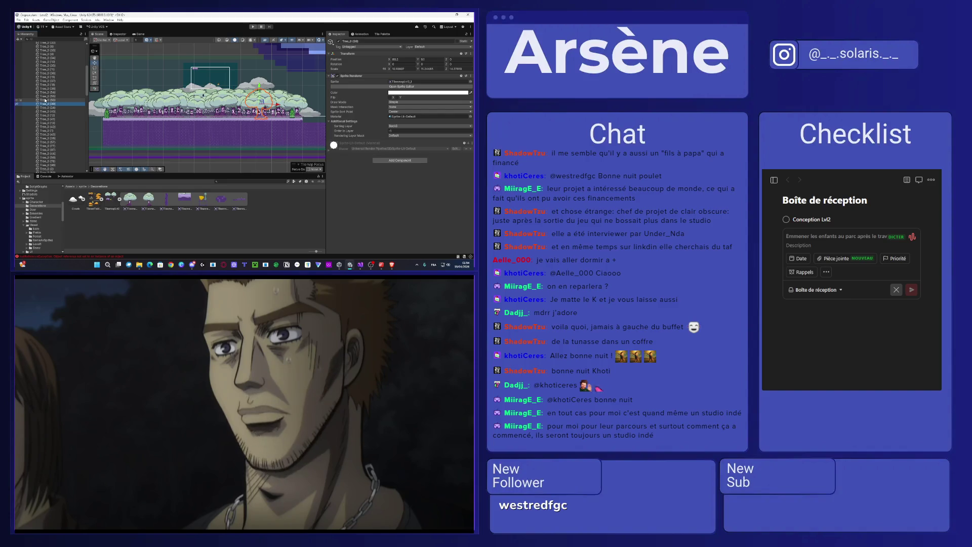
key("Delete")
Step: Move Tree_0 (40) further left and nudge Tree_0 (13) slightly left
left_click(42, 104)
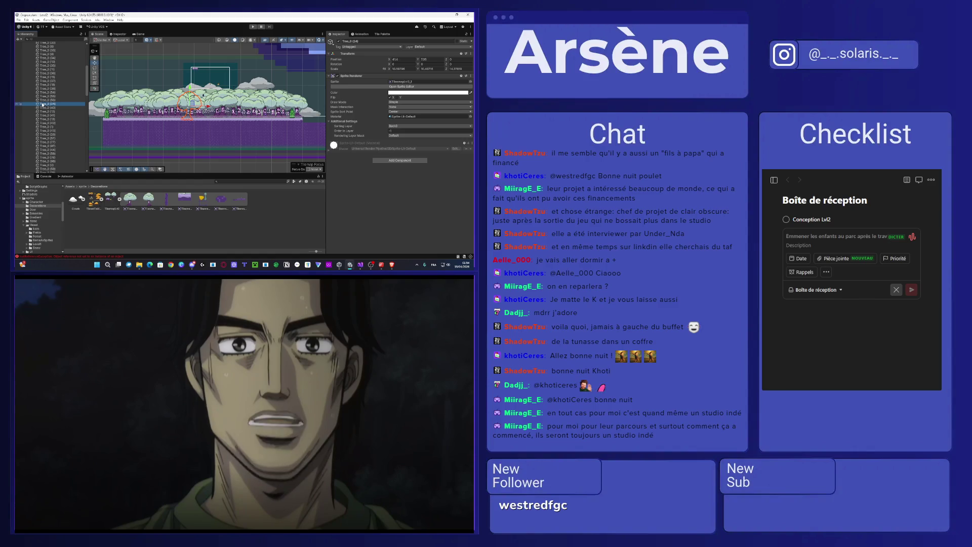
key("Down")
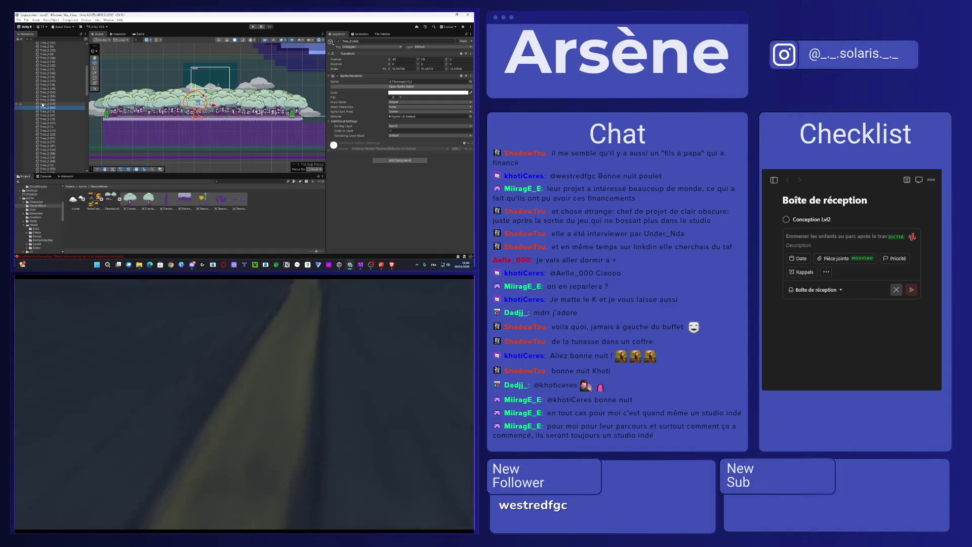
left_click_drag(197, 104, 165, 103)
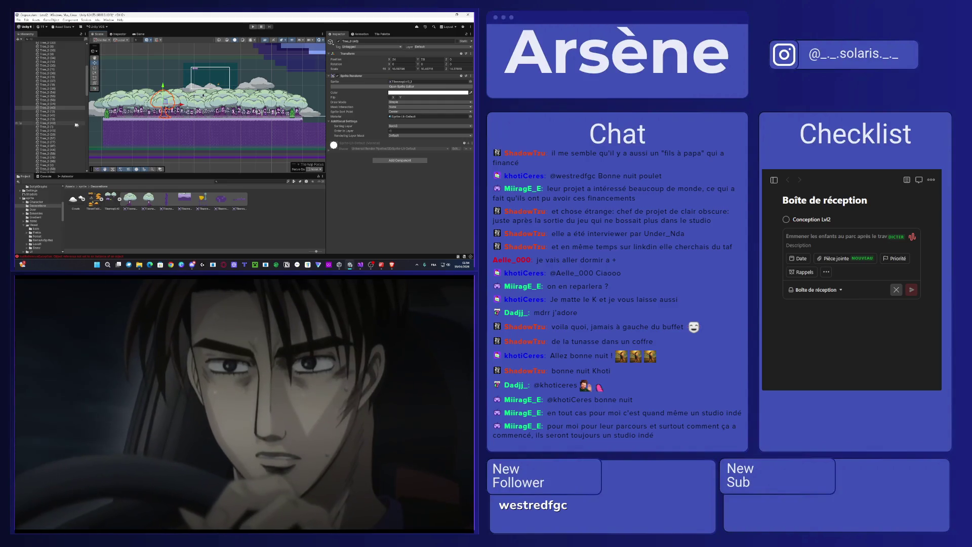
left_click(53, 108)
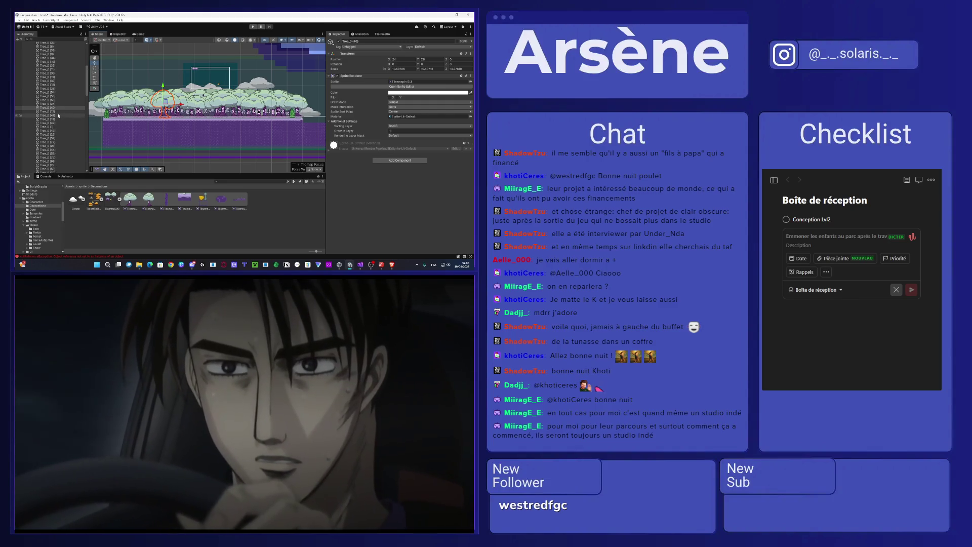
left_click(53, 111)
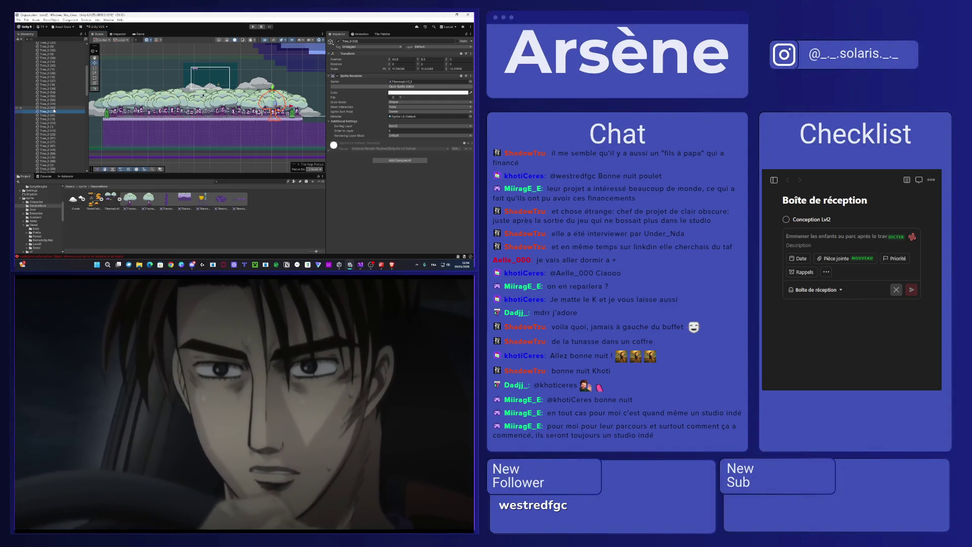
key("Down")
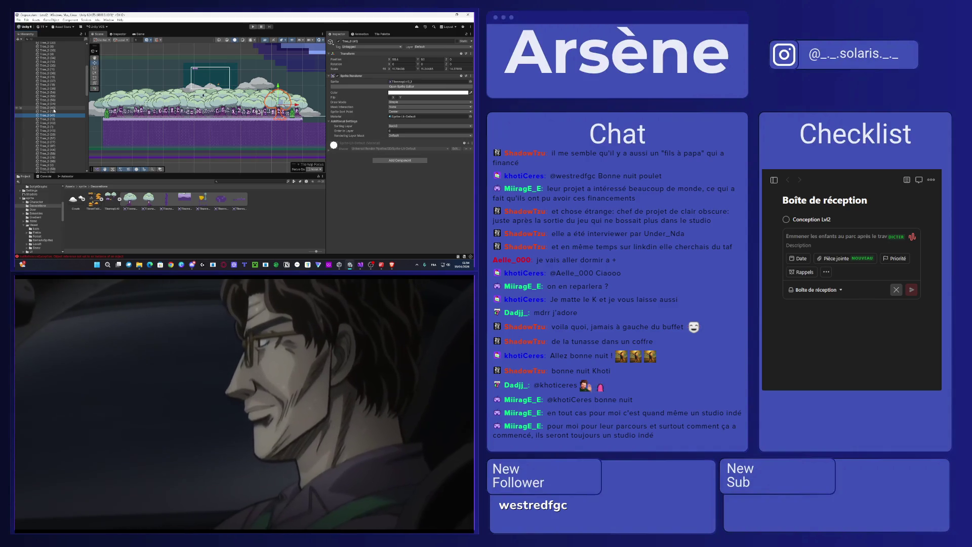
key("Down")
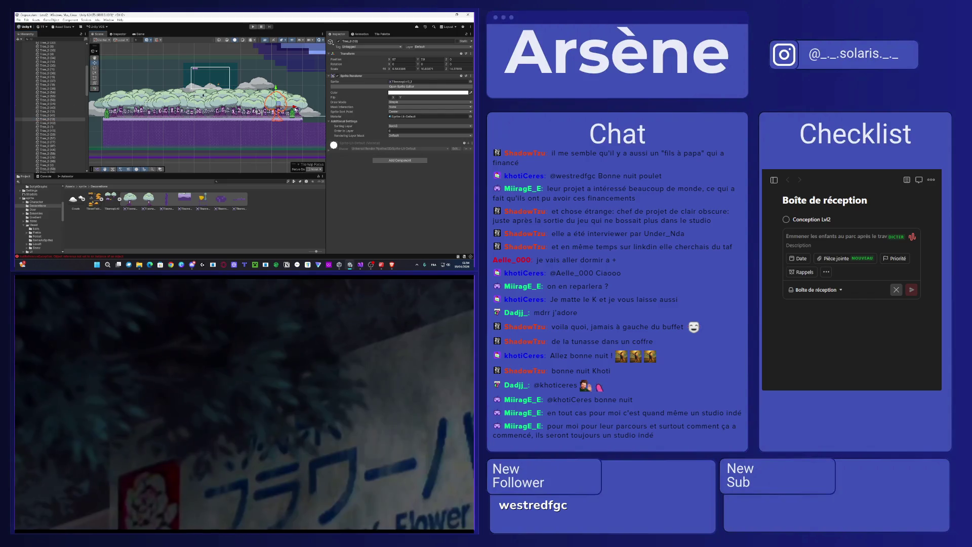
left_click_drag(236, 104, 235, 104)
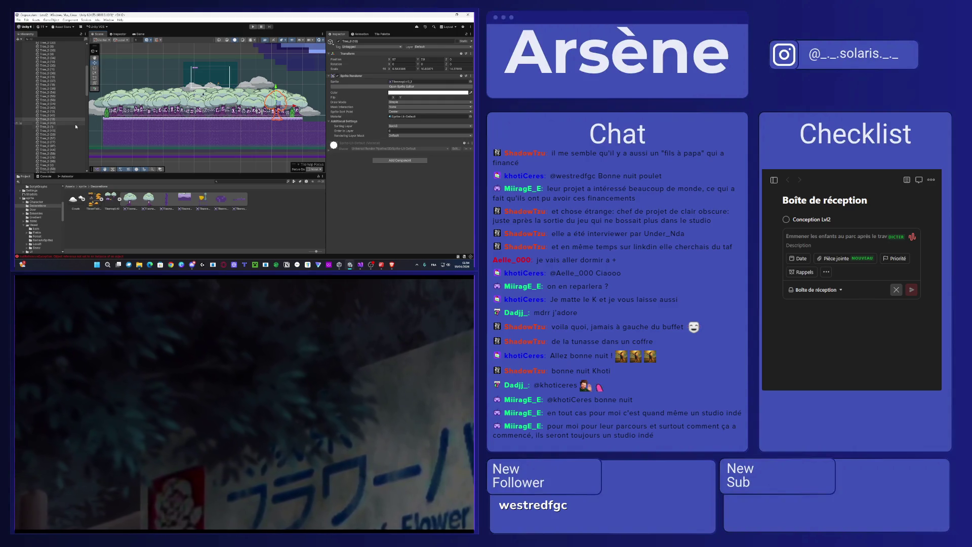
Step: Delete the extra trees Tree_0 (26), (57), (77) and (97)
left_click(63, 123)
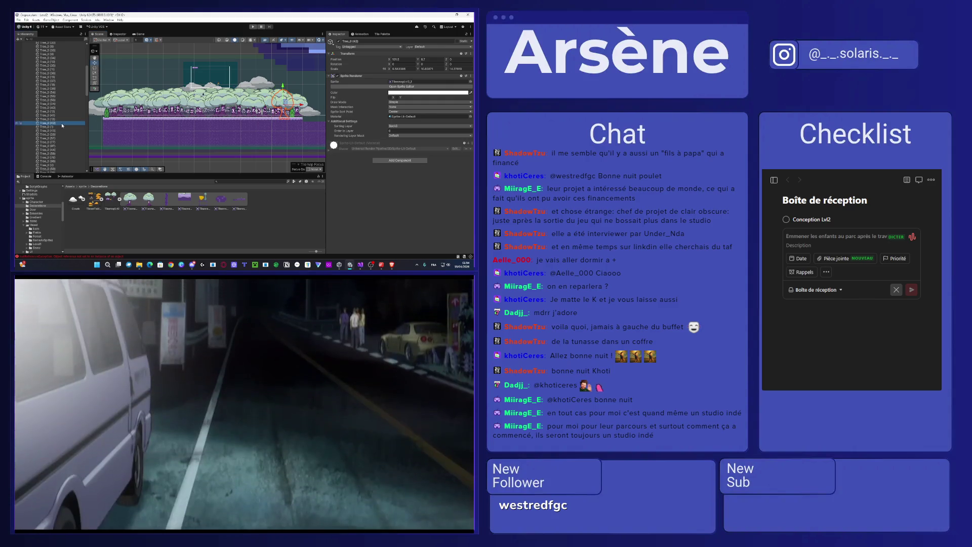
key("Down")
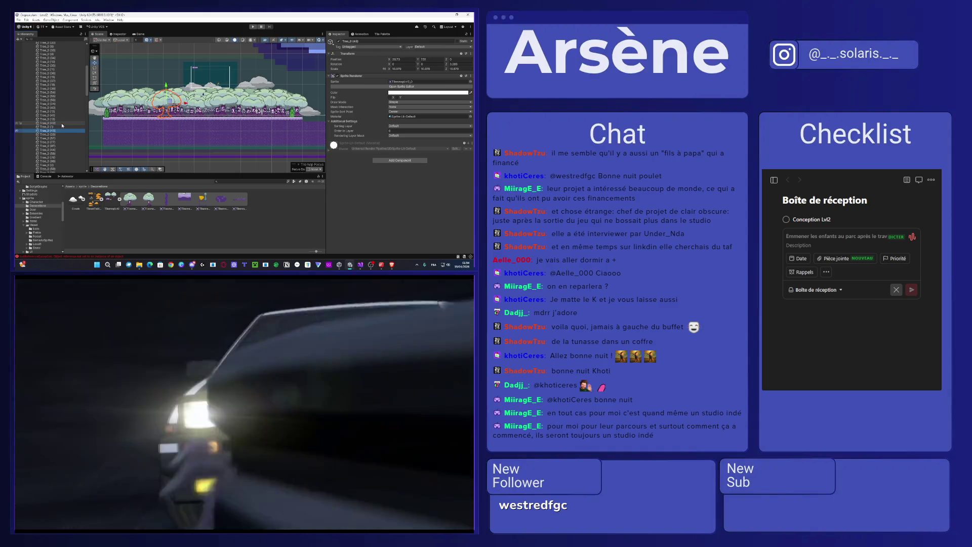
key("Down")
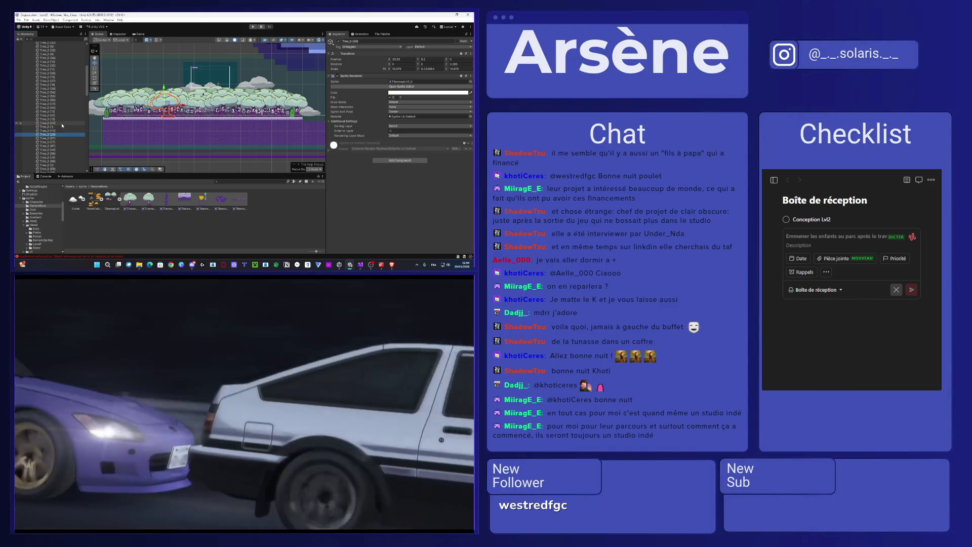
key("Delete")
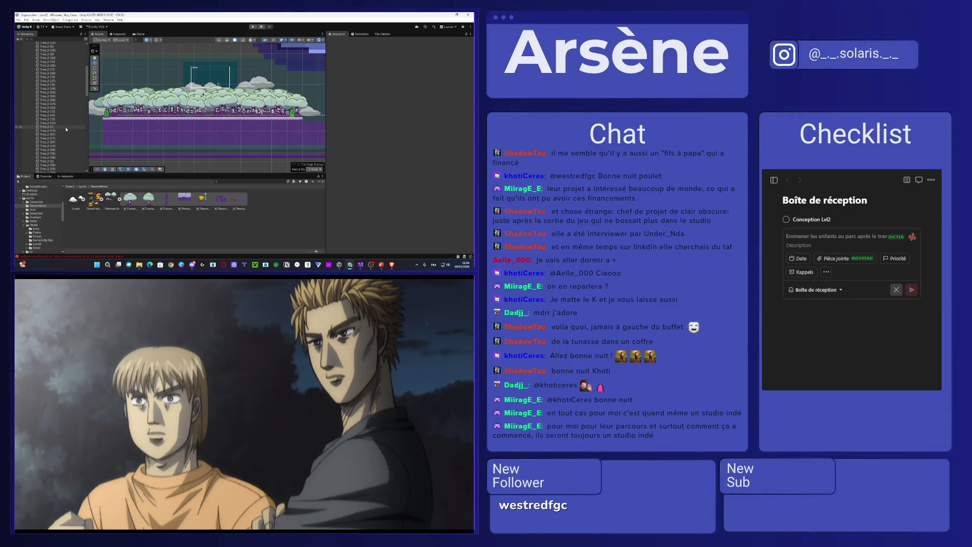
left_click(66, 131)
key("Down")
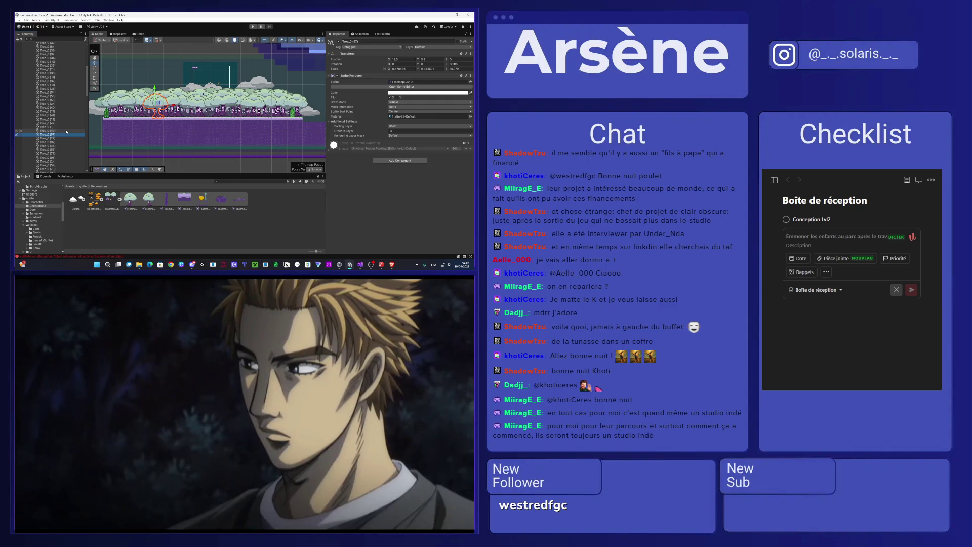
key("Delete")
left_click(63, 134)
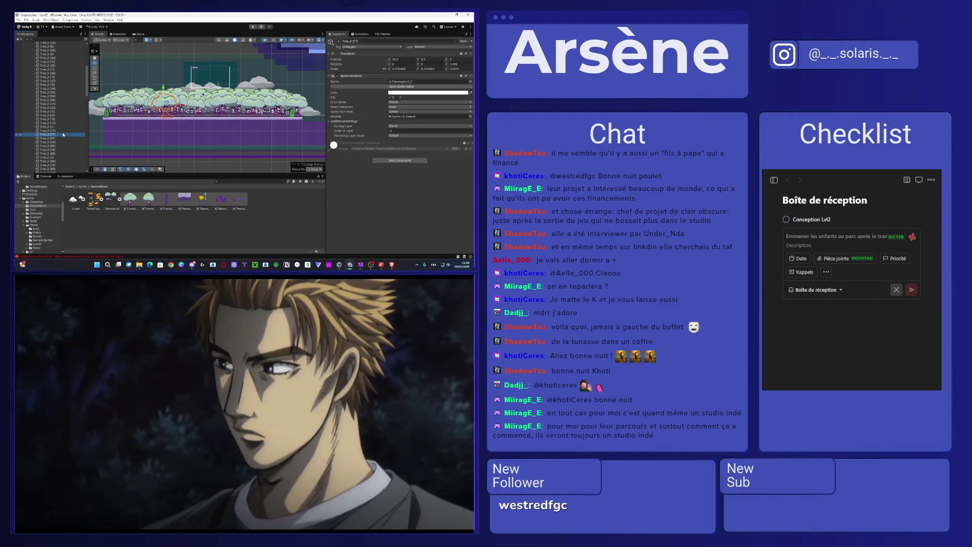
key("Delete")
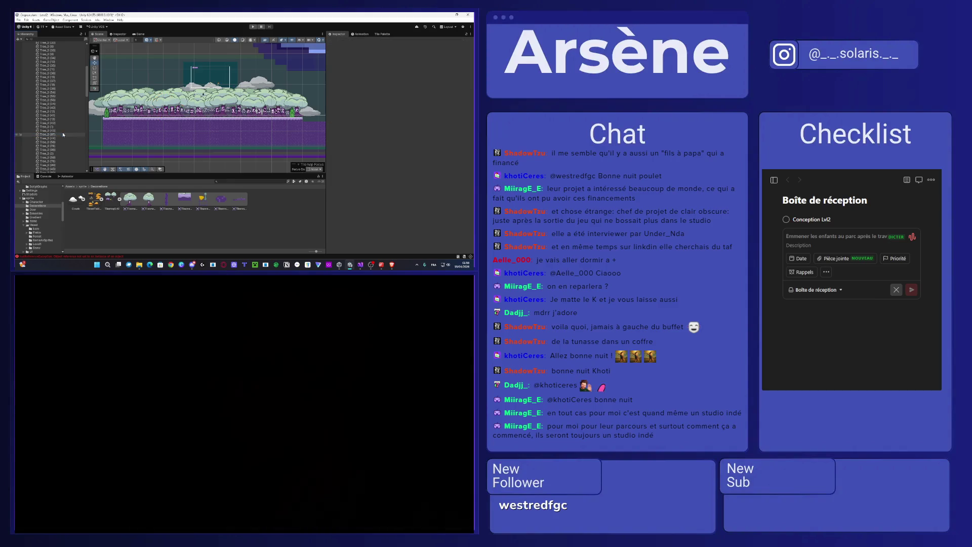
left_click(63, 134)
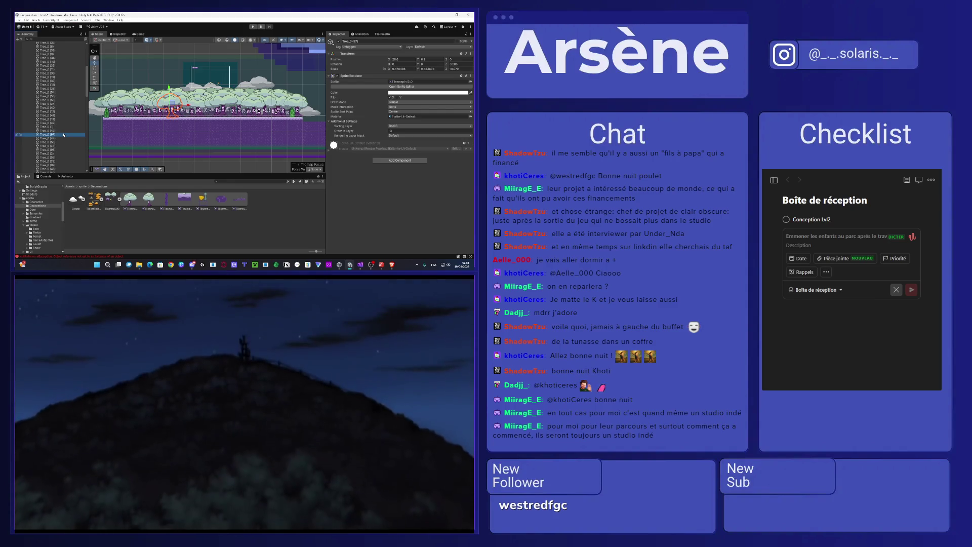
key("Delete")
Step: Move Tree_0 (44) well to the right, then check Tree_0 (56), (78) and (98)
left_click(63, 134)
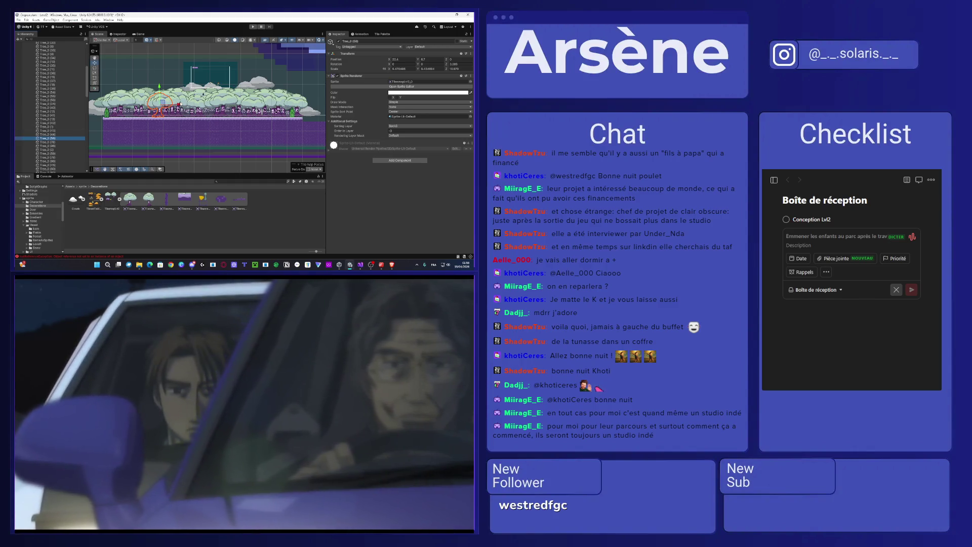
left_click_drag(178, 104, 261, 104)
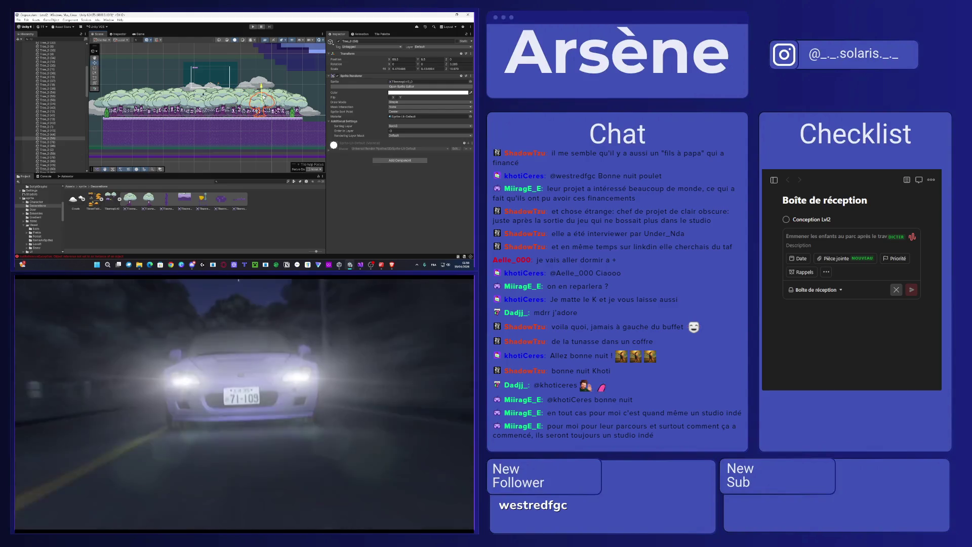
left_click_drag(262, 104, 282, 106)
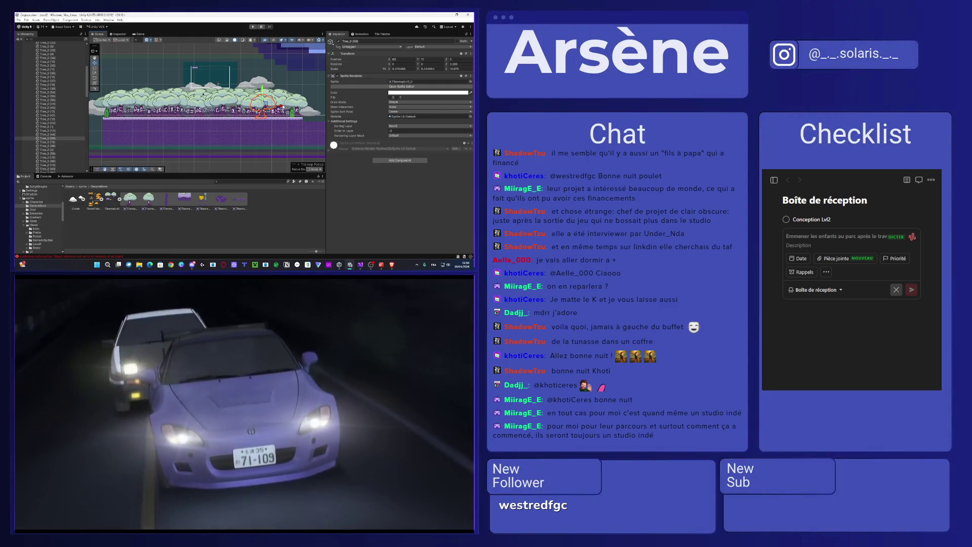
left_click(49, 138)
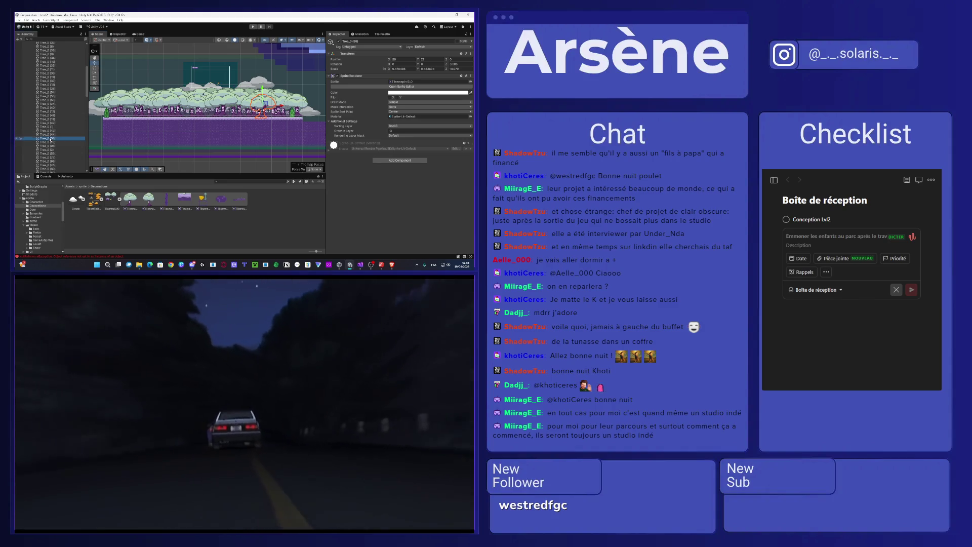
left_click(50, 142)
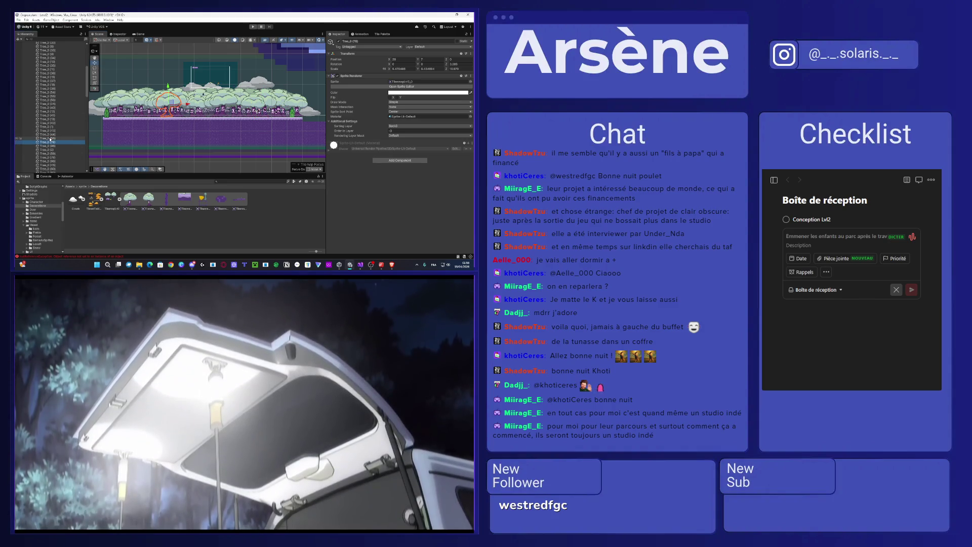
left_click(44, 138)
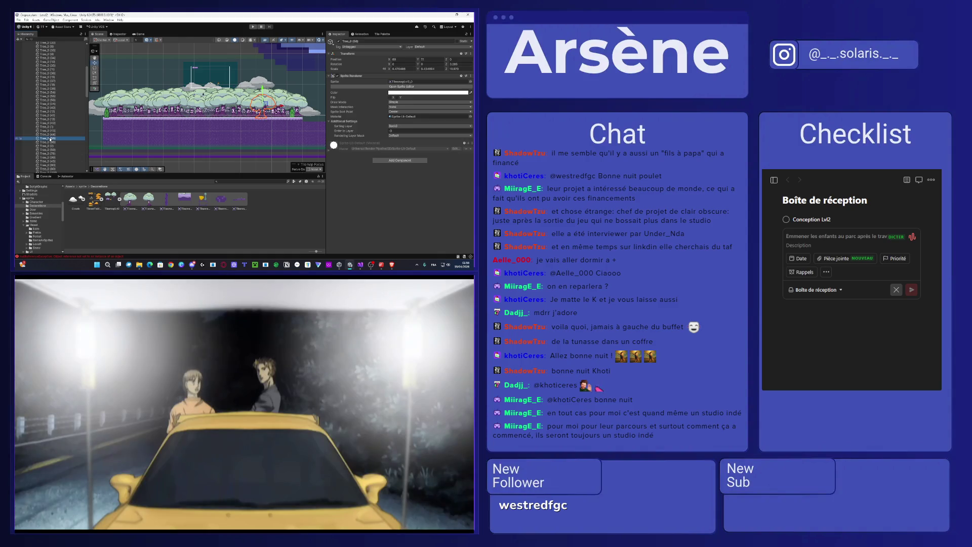
left_click(56, 141)
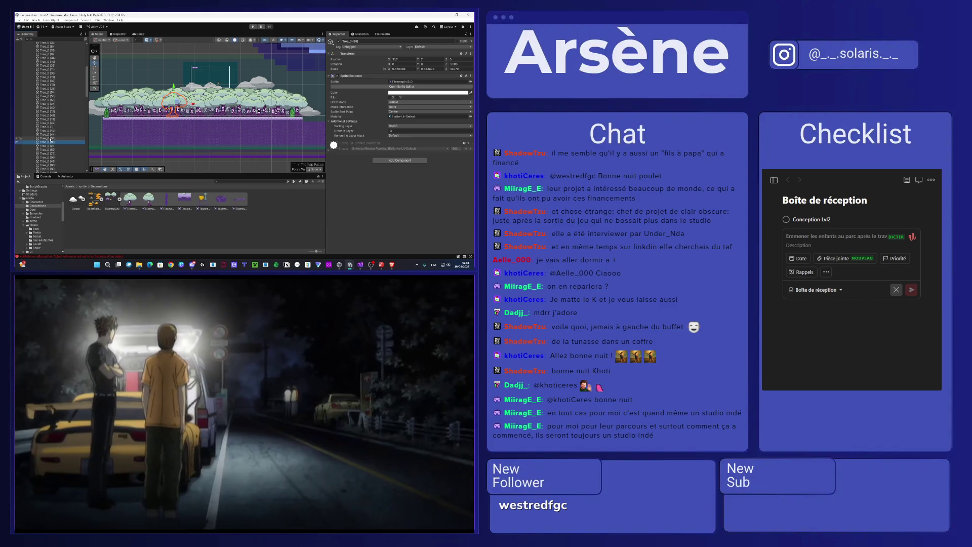
left_click(44, 140, "ctrl")
Step: Move Tree_0 (59) left and delete the extra tree after Tree_0 (79)
left_click(48, 143)
key("Down")
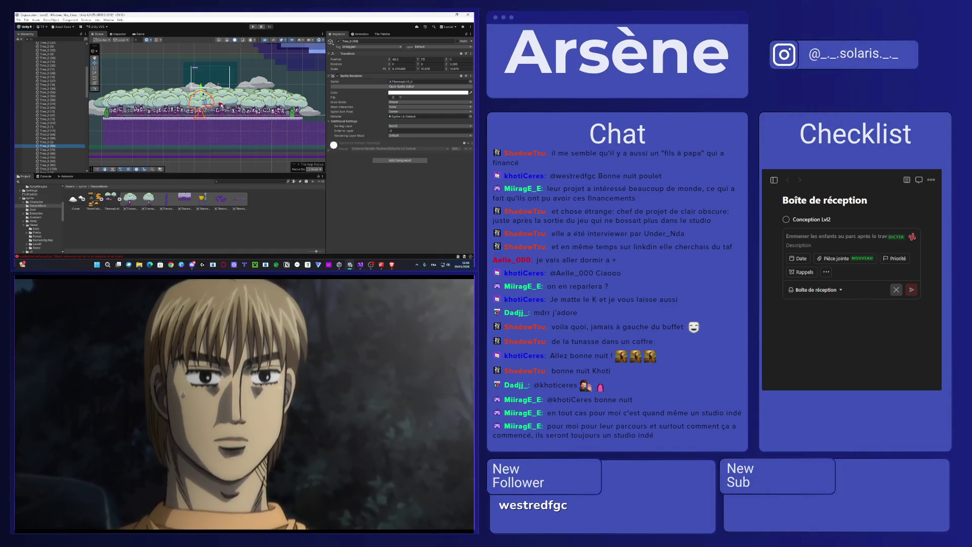
mouse_move(221, 105)
left_mouse_down()
mouse_move(179, 107)
mouse_move(200, 104)
left_mouse_up()
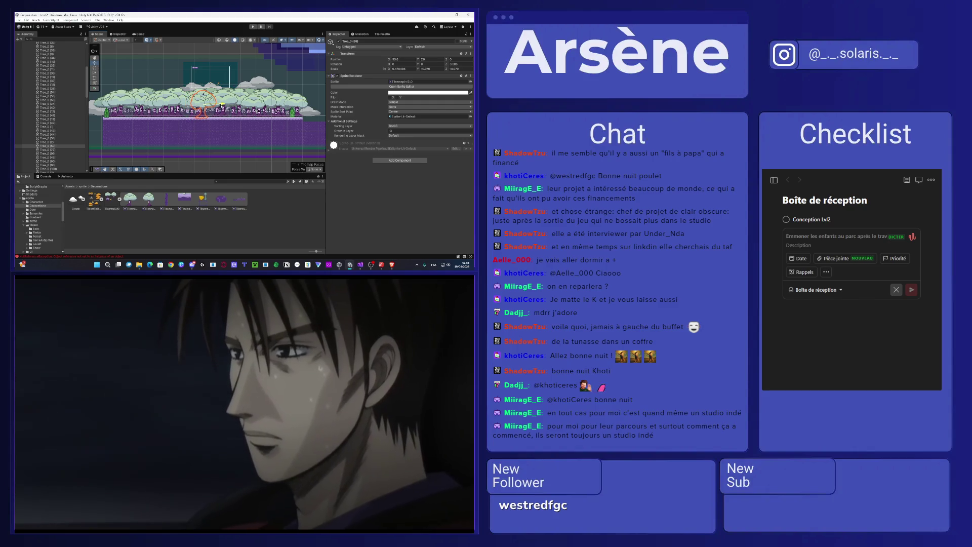
left_click(63, 148)
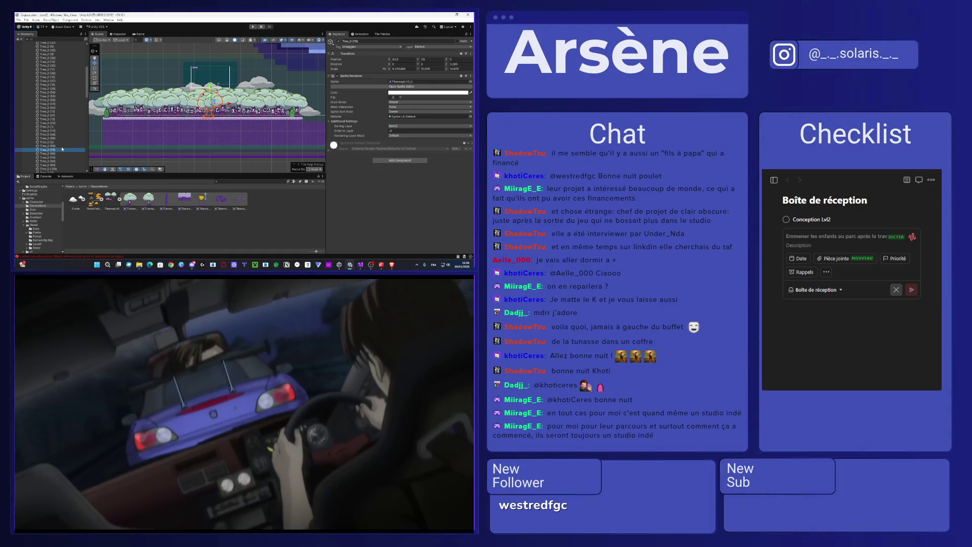
key("Down")
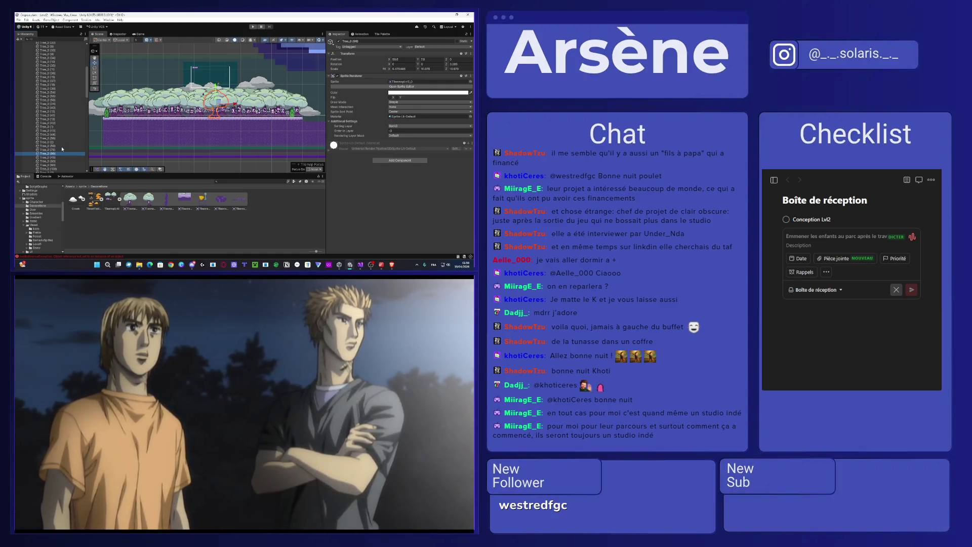
key("Delete")
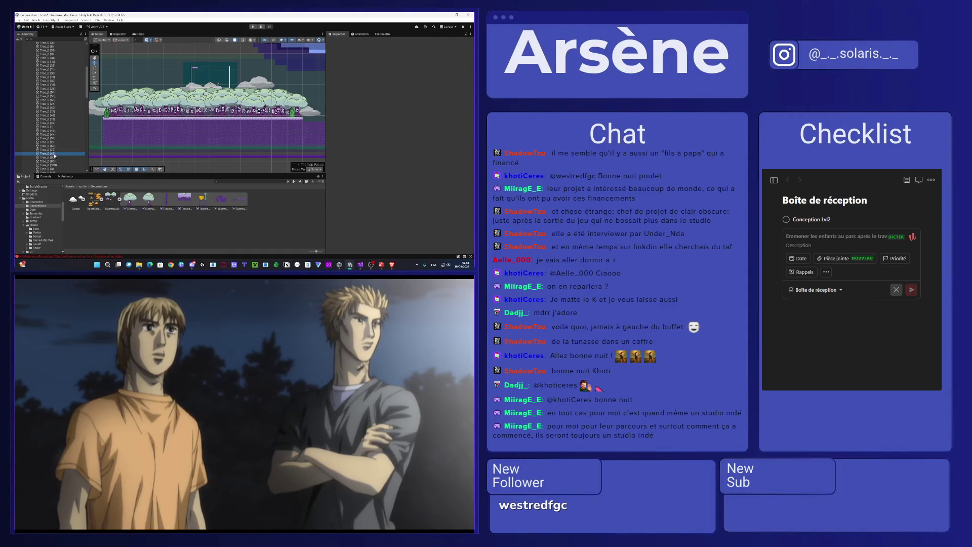
left_click(59, 130)
scroll(59, 131, "down", 3)
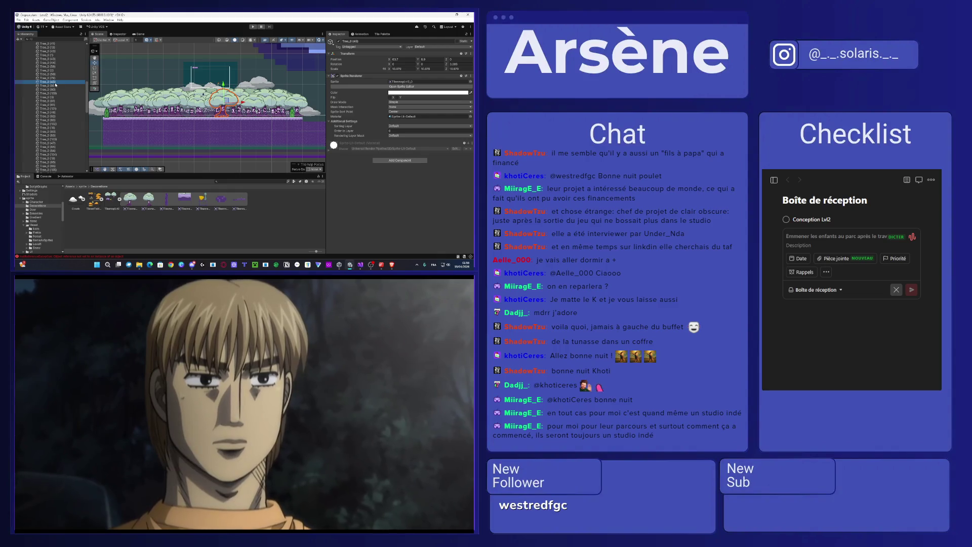
Step: Delete overlapping tree copies including Tree_0 (81) and Tree_0 (101)
left_click(56, 85)
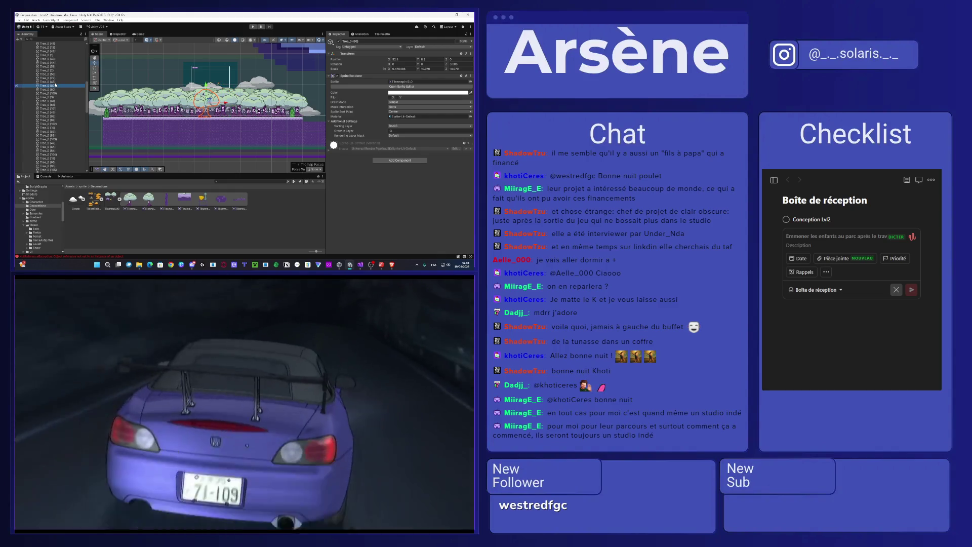
key("Delete")
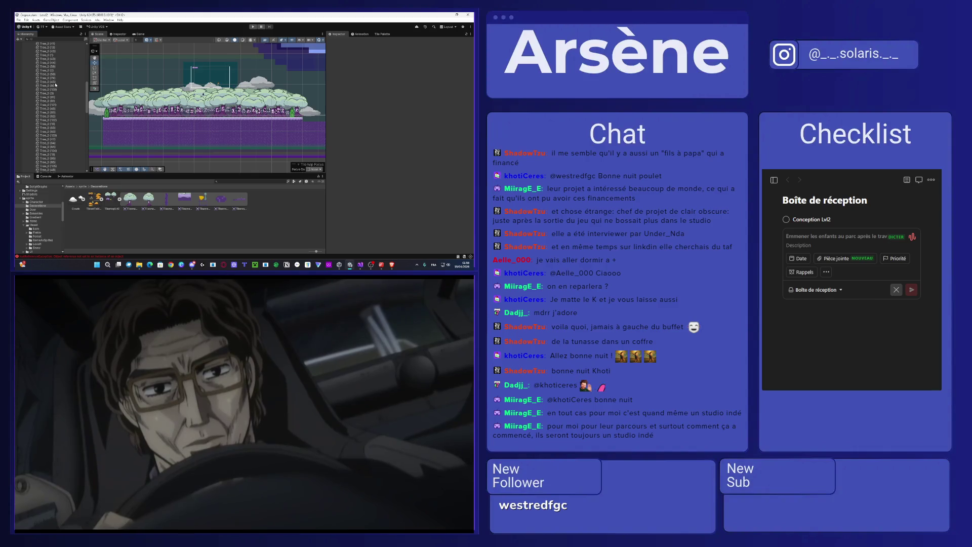
left_click(54, 86)
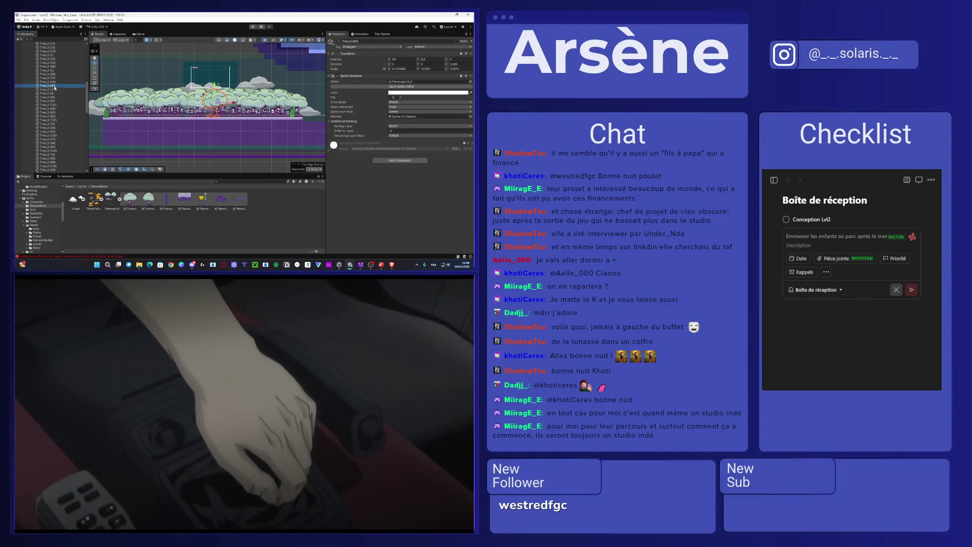
key("Down")
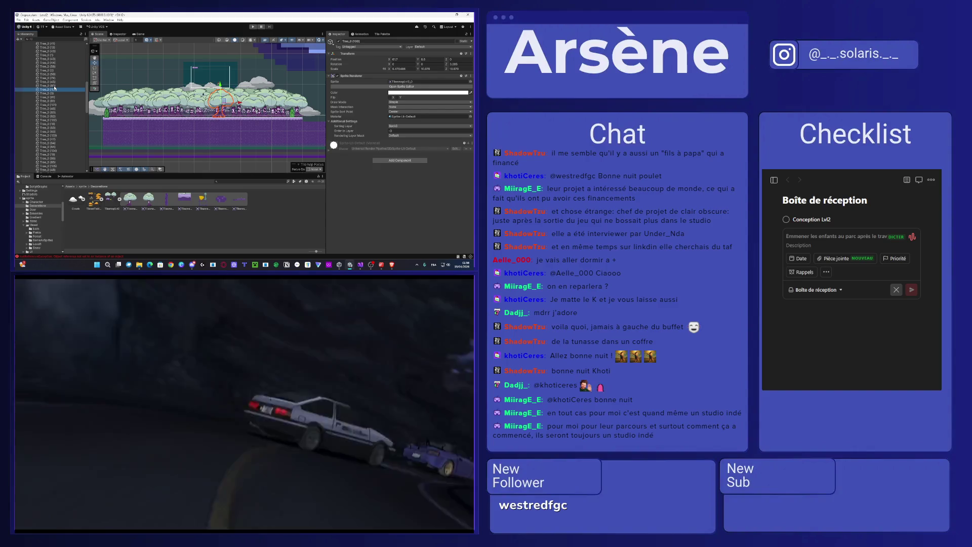
key("Down")
key("Down")
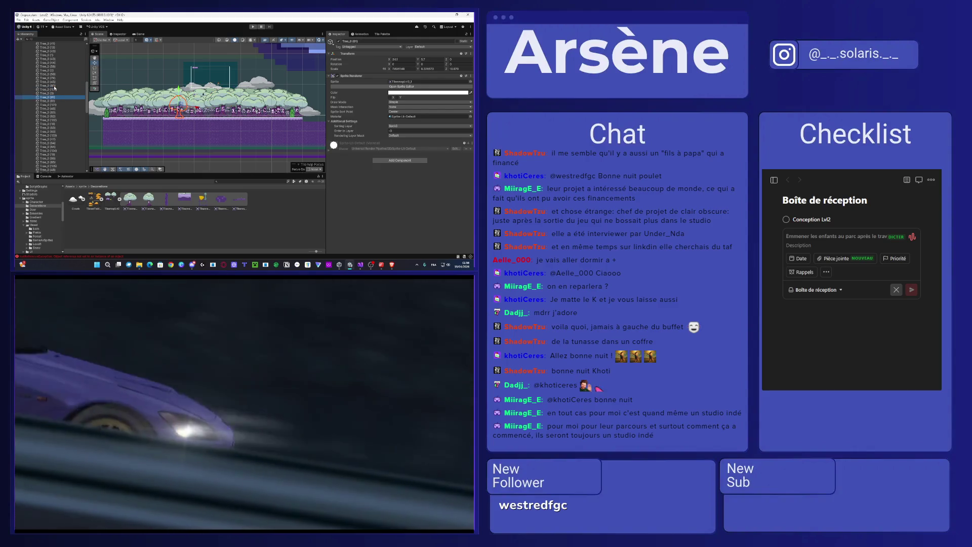
key("Delete")
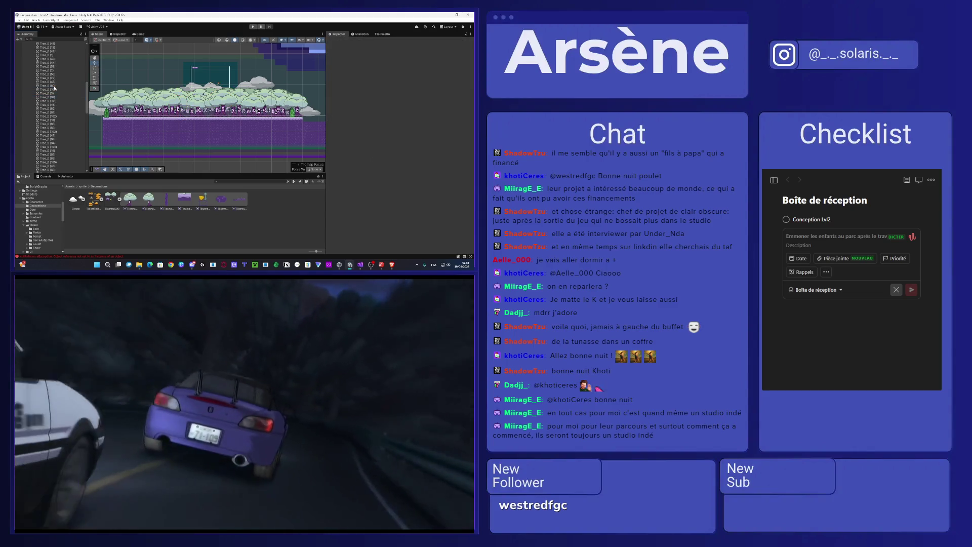
left_click(54, 97)
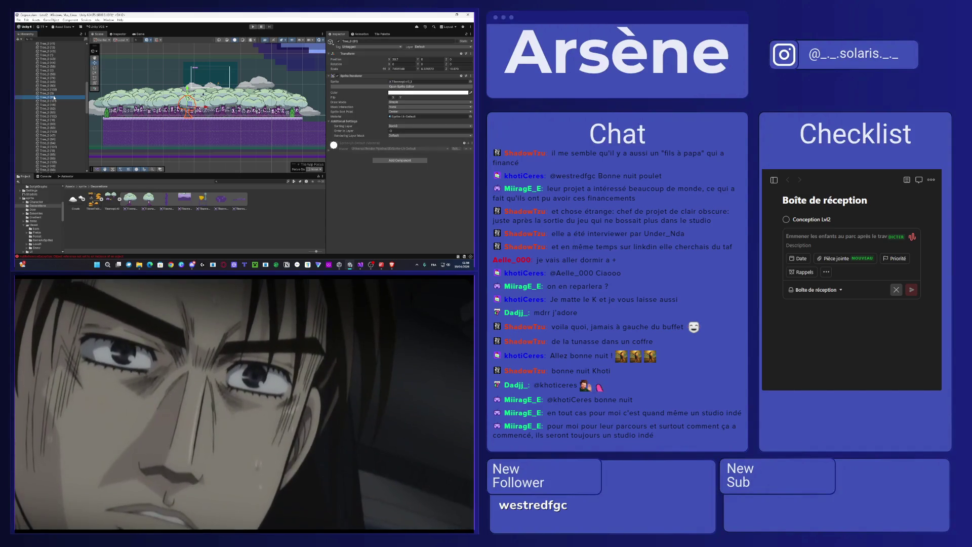
key("Delete")
left_click(56, 99)
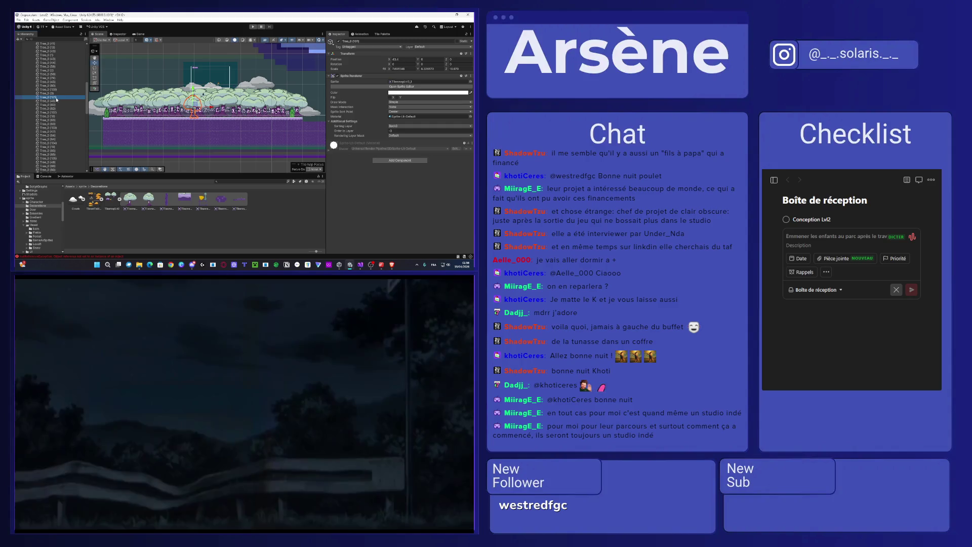
key("Delete")
Step: Delete Tree_0 (82), another overlapping copy, Tree_0 (102) and Tree_0 (83)
left_click(56, 98)
left_click(57, 100)
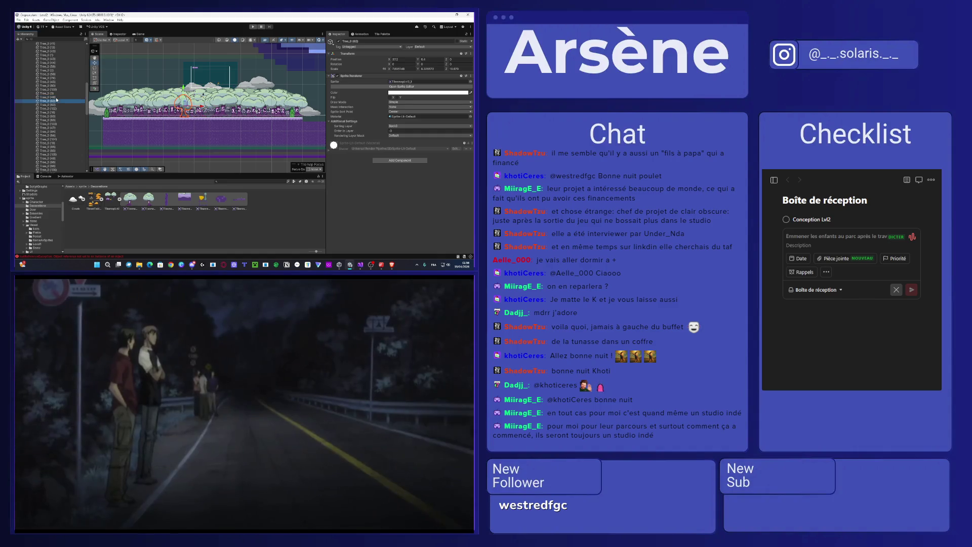
key("Delete")
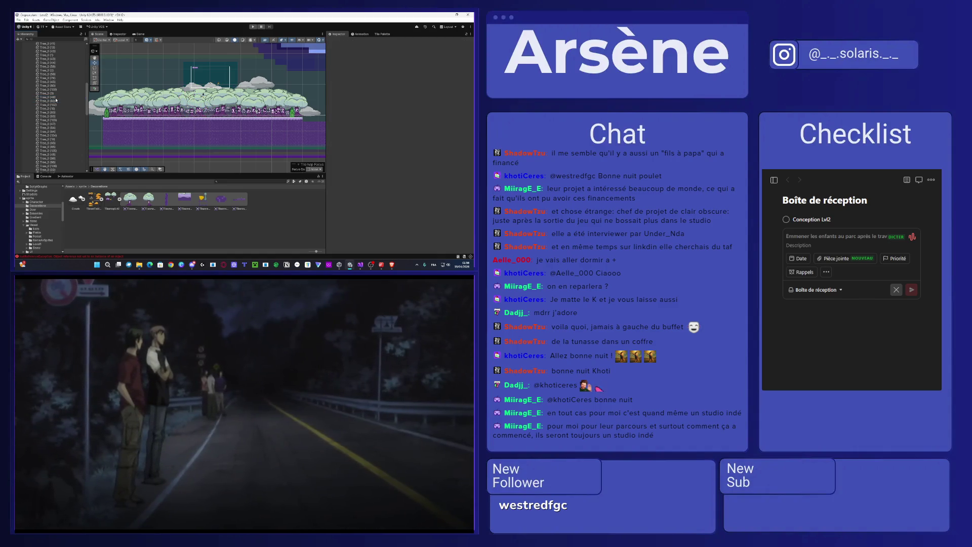
left_click(56, 101)
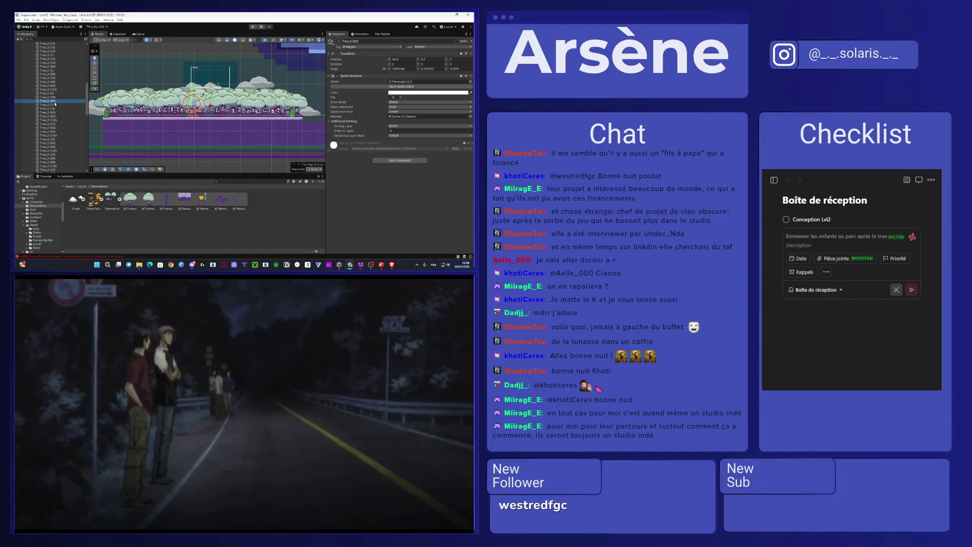
key("Delete")
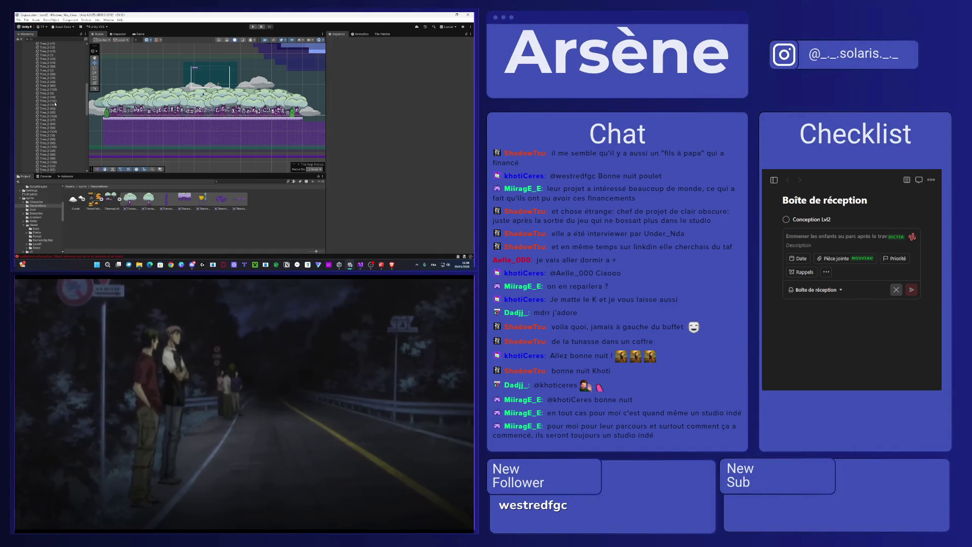
left_click(55, 101)
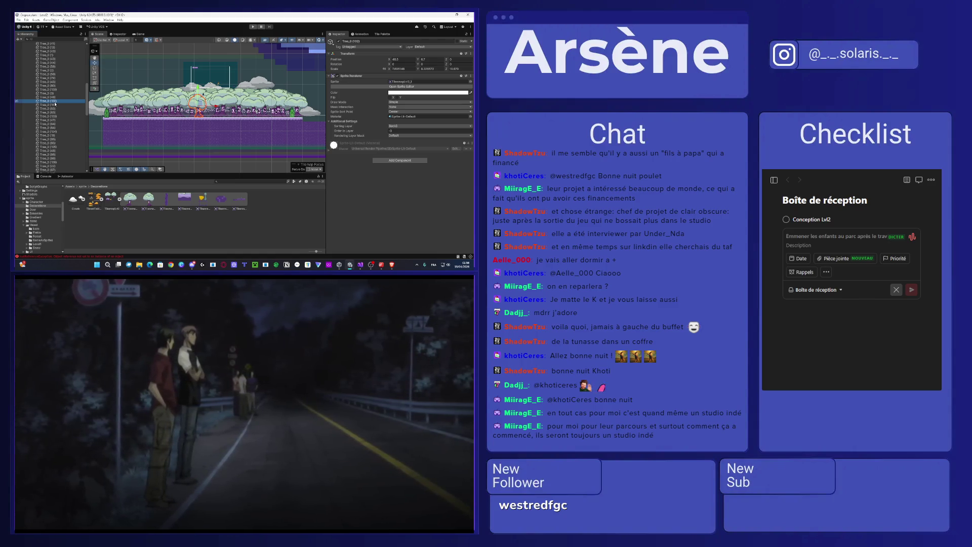
key("Delete")
left_click(55, 101)
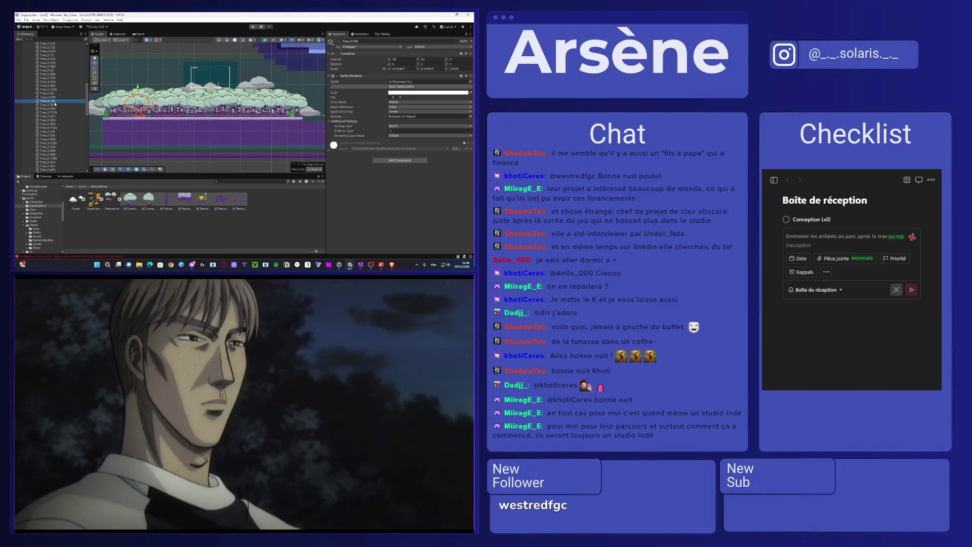
left_click(56, 104)
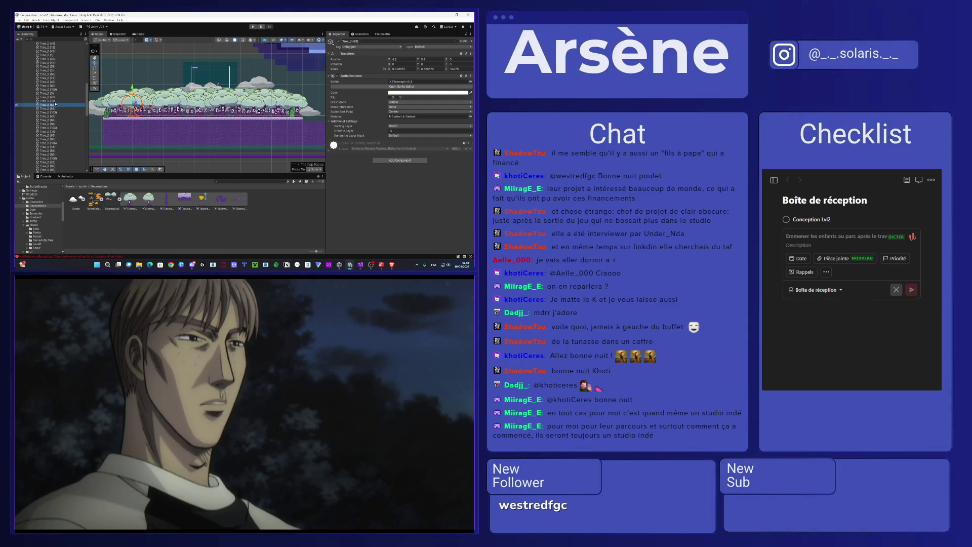
key("Delete")
Step: Delete two more copies including Tree_0 (103), then lower Tree_0 (84) slightly toward the ground
left_click(51, 101)
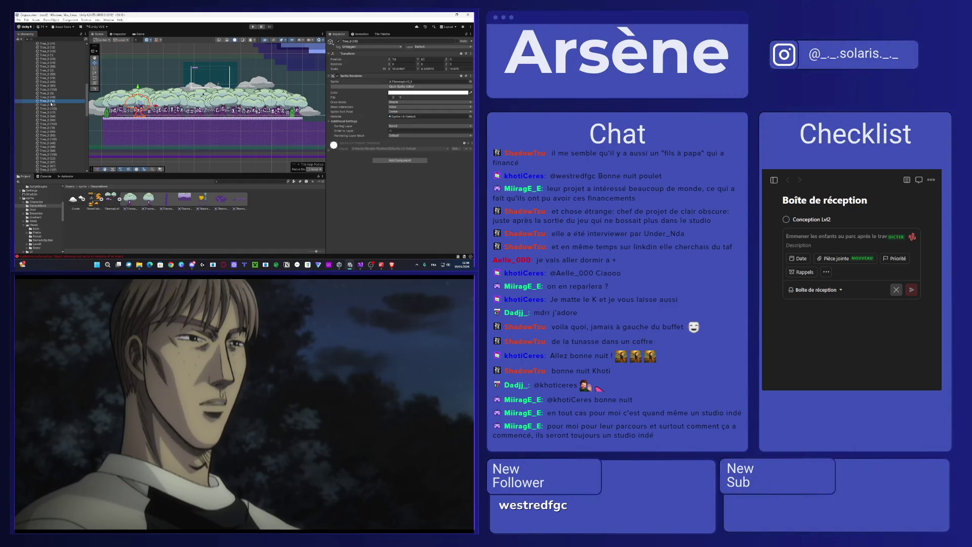
left_click(51, 105)
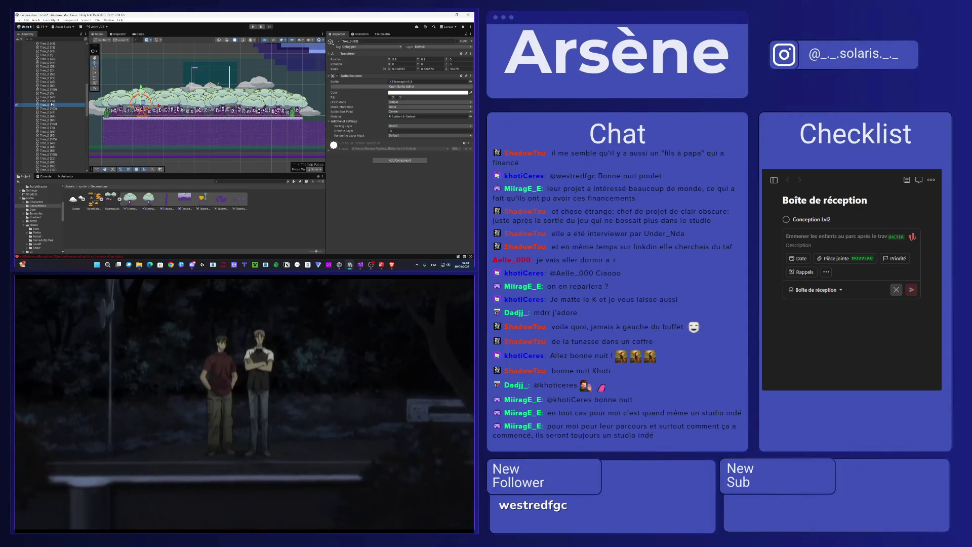
key("Delete")
left_click(52, 104)
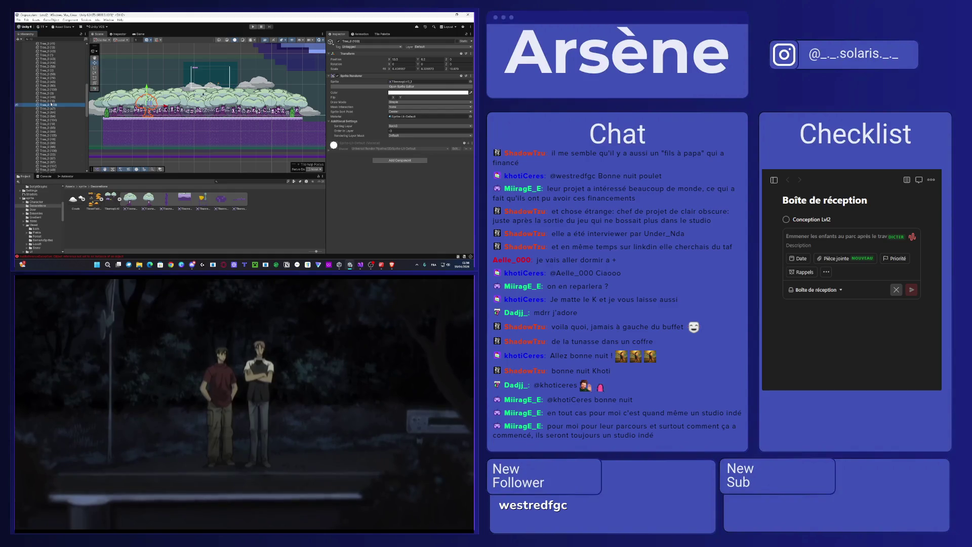
key("Delete")
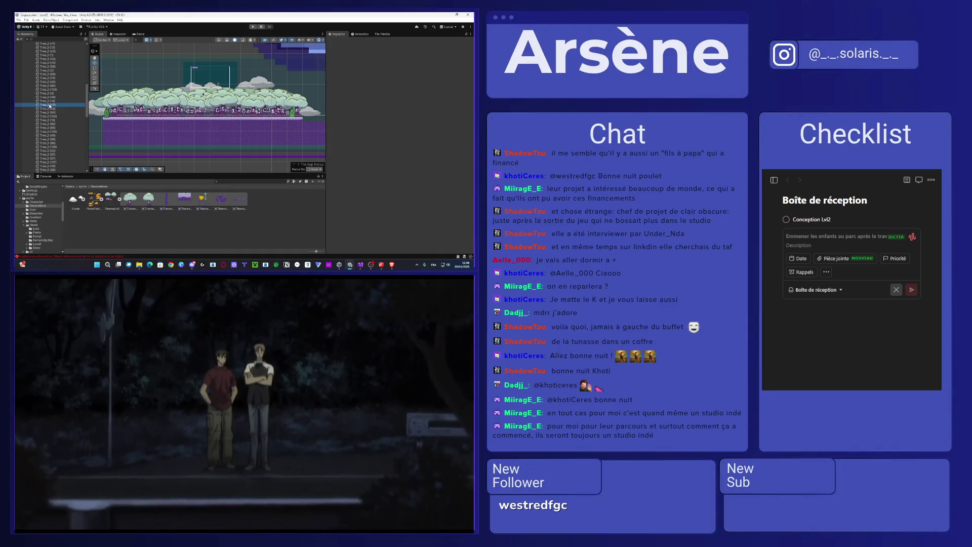
left_click(49, 105)
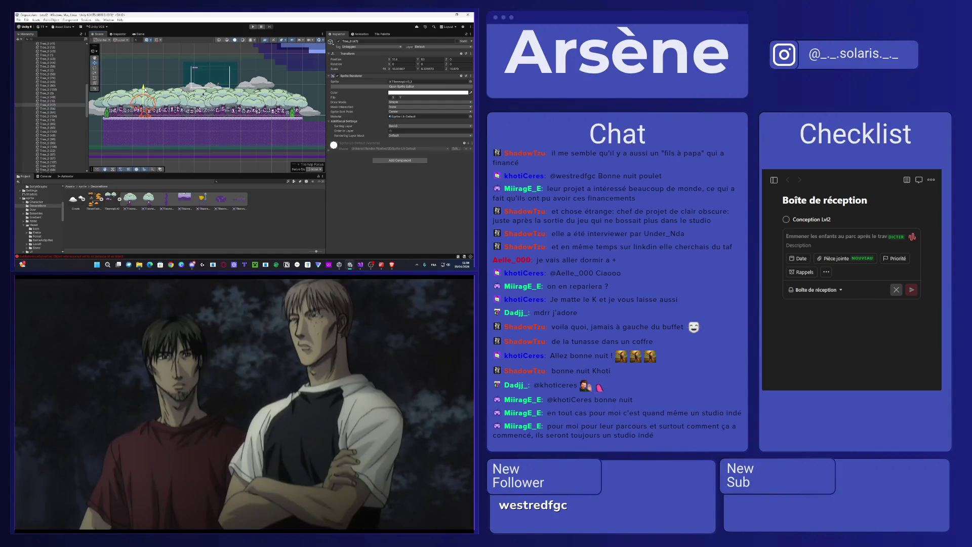
left_click(66, 109)
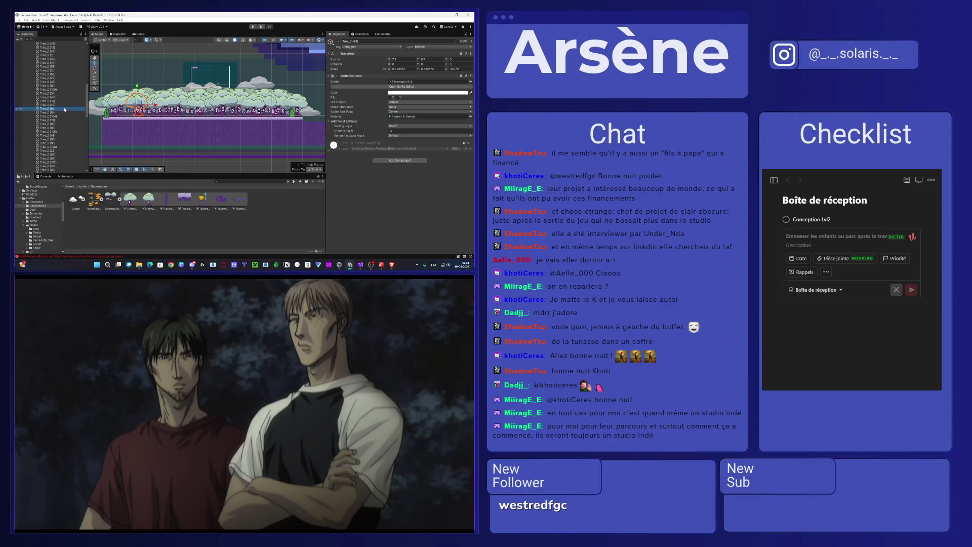
left_click_drag(136, 86, 138, 92)
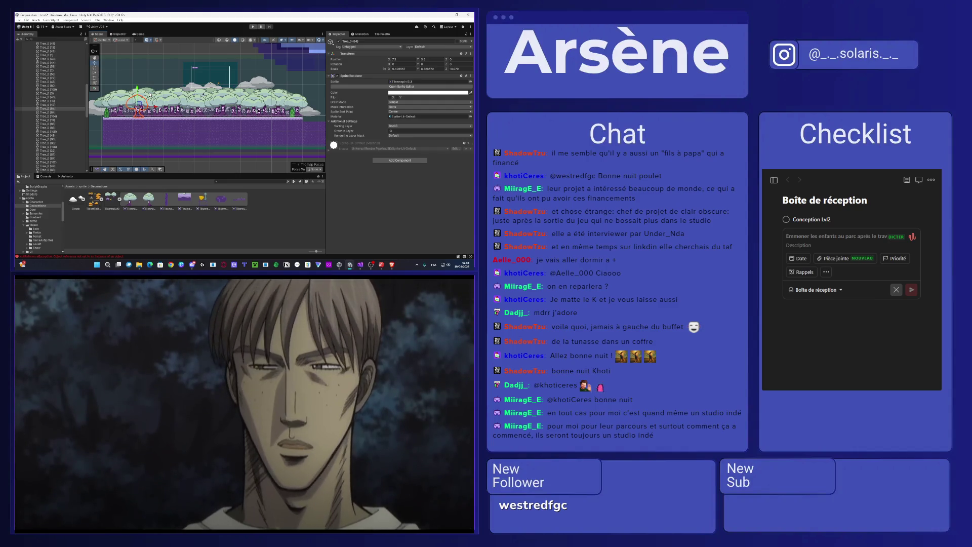
Step: Inspect tree copies Tree_0 (104), (19), (85), (105) and (48) in the Hierarchy
left_click(141, 94)
left_click(58, 112)
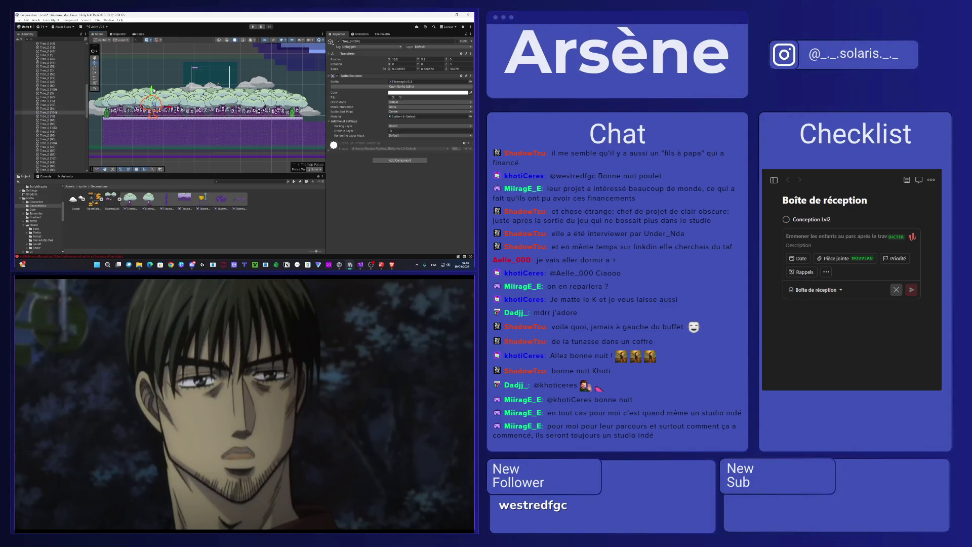
left_click(58, 116)
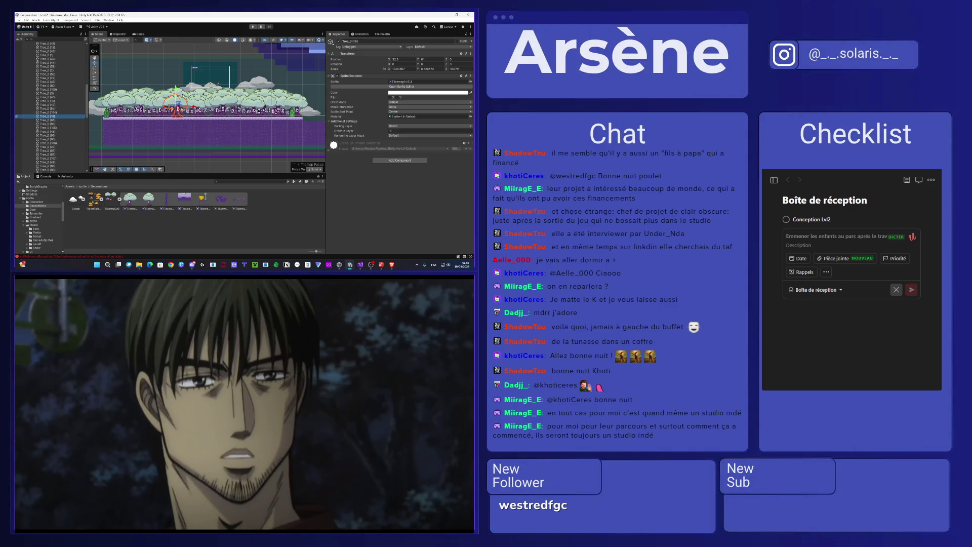
left_click(53, 121)
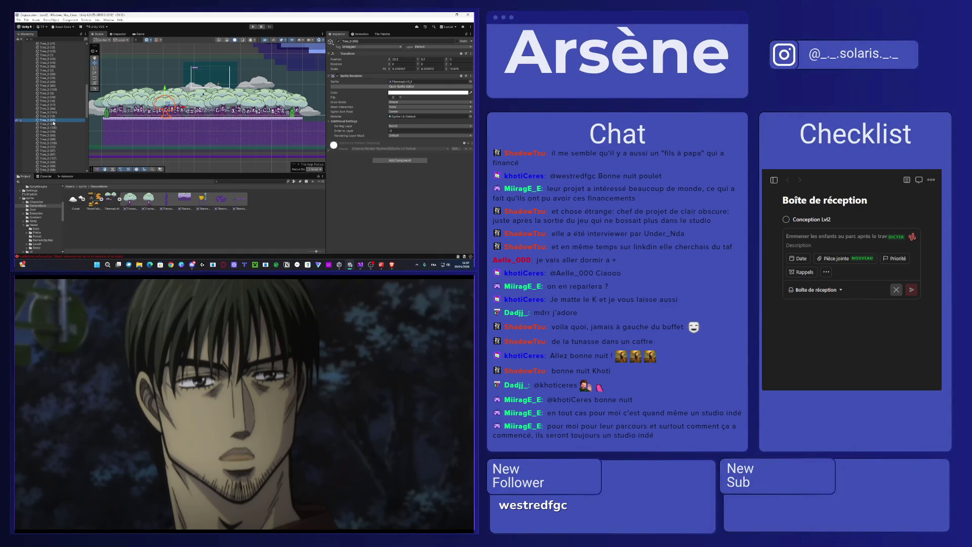
left_click(17, 121)
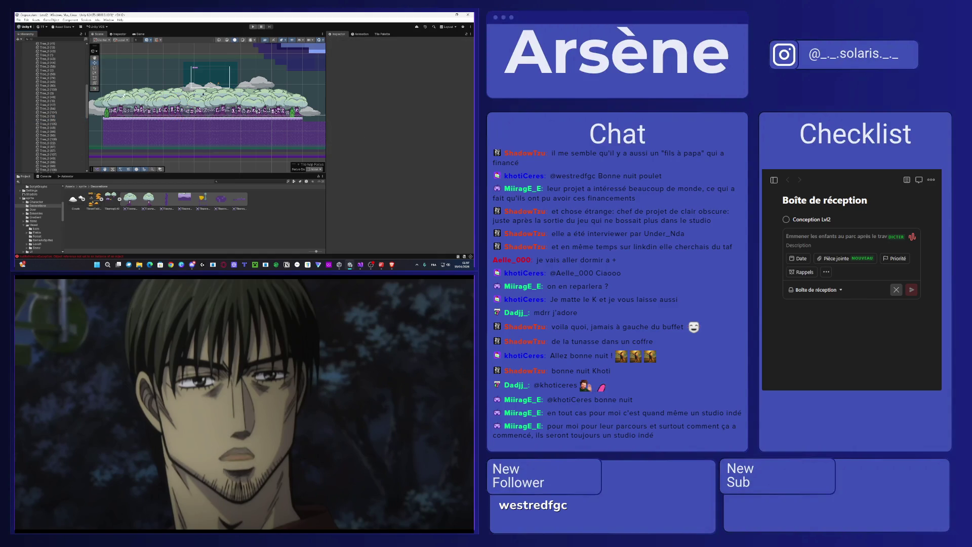
left_click(75, 121)
left_click(78, 123)
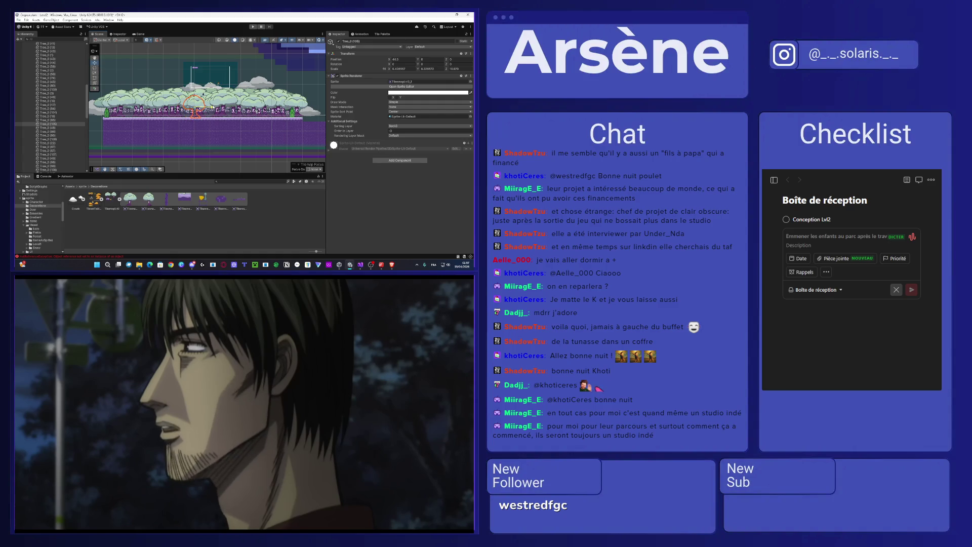
left_click(58, 128)
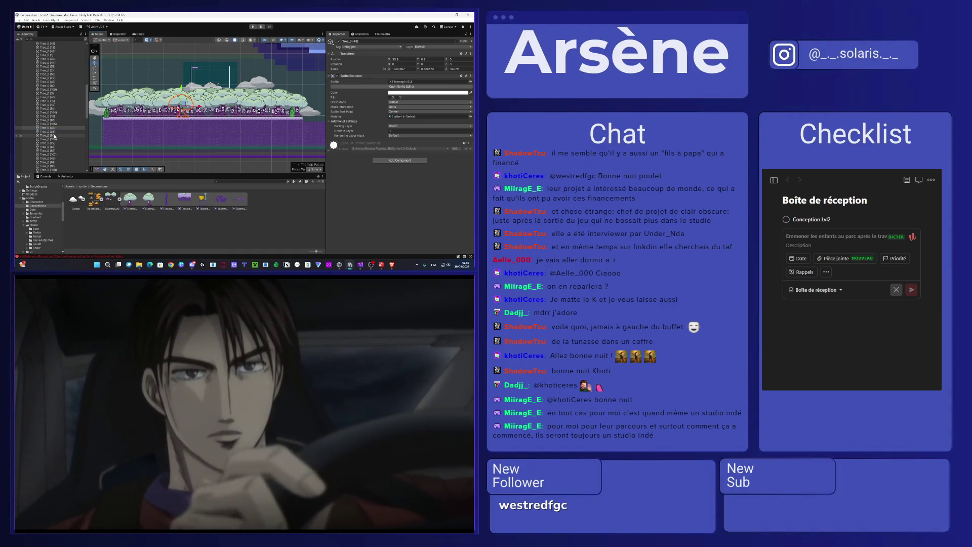
left_click(53, 132)
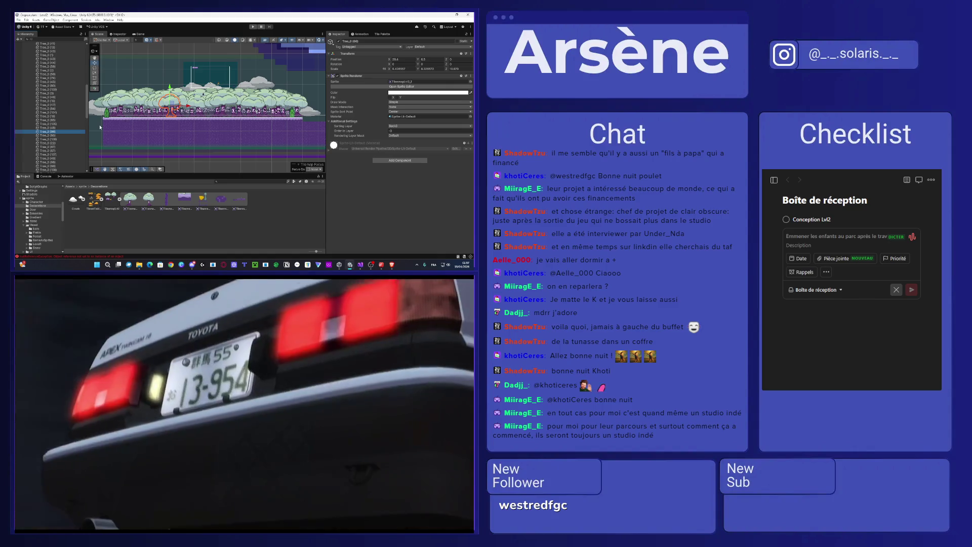
left_click(100, 127)
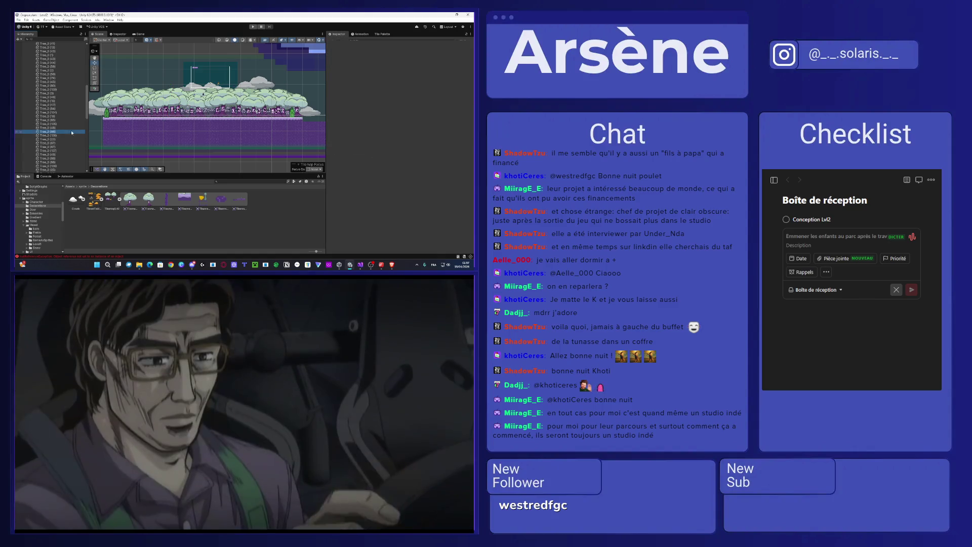
Step: Delete the tree copy Tree_0 (88)
left_click(71, 130)
scroll(71, 130, "down", 3)
scroll(71, 129, "down", 3)
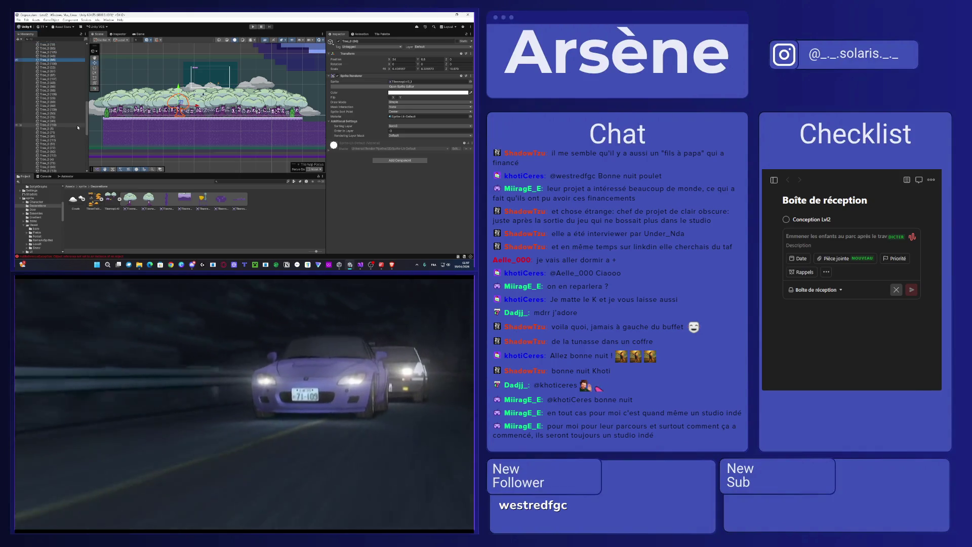
key("Delete")
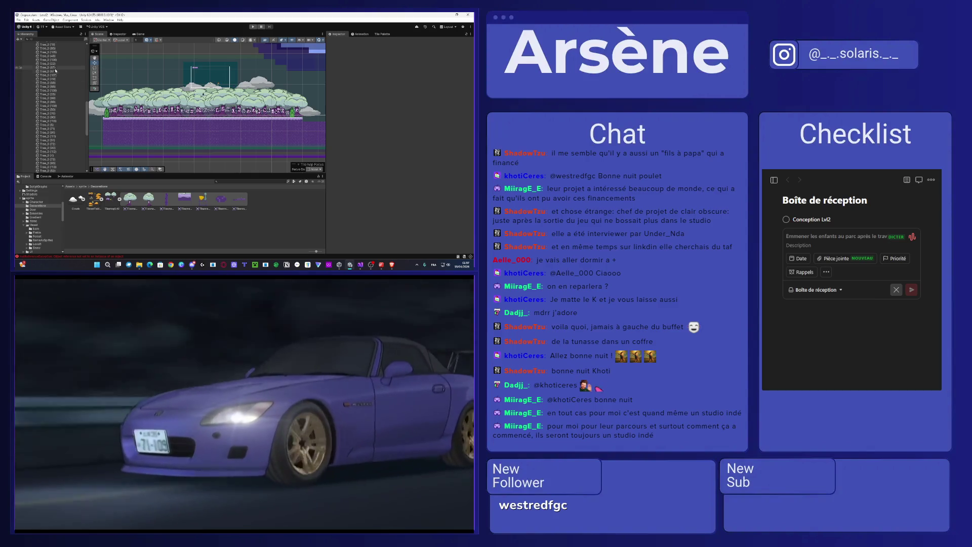
Step: Check copies Tree_0 (22), (67) and (107), then delete Tree_0 (68)
left_click(55, 60)
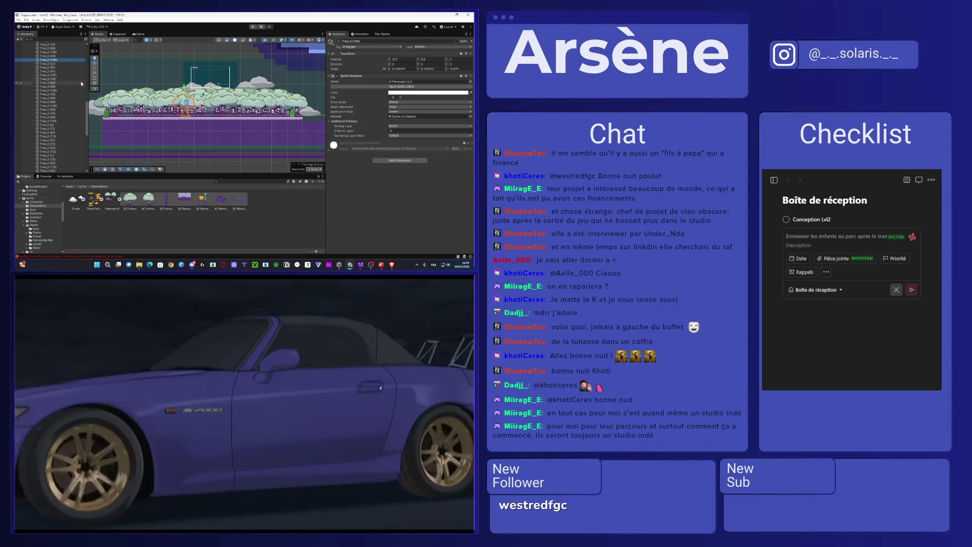
left_click(65, 64)
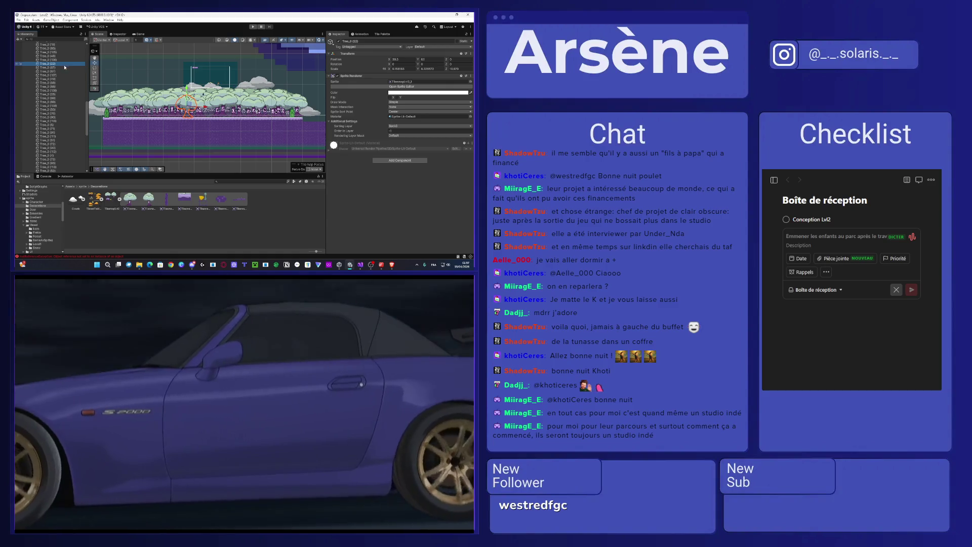
left_click(63, 68)
left_click(62, 69, "ctrl")
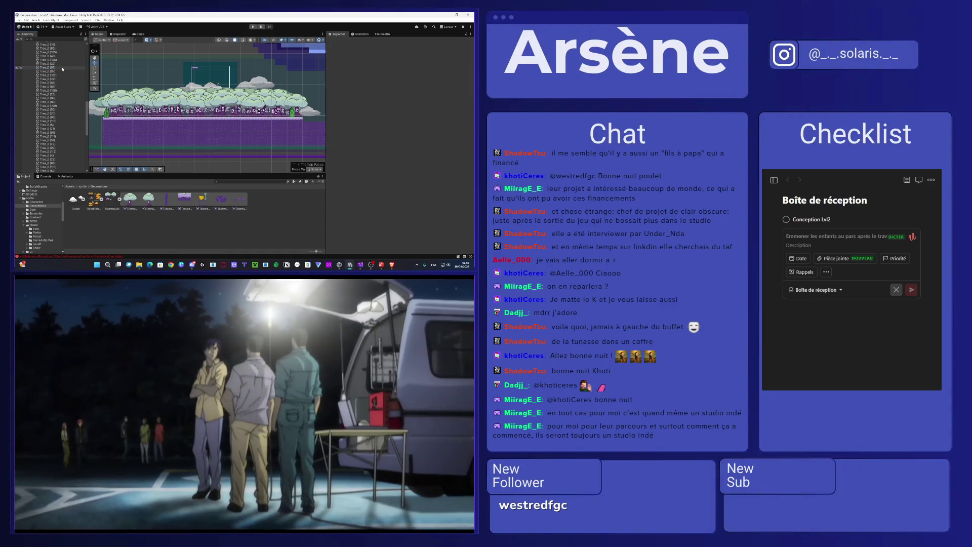
left_click(62, 68)
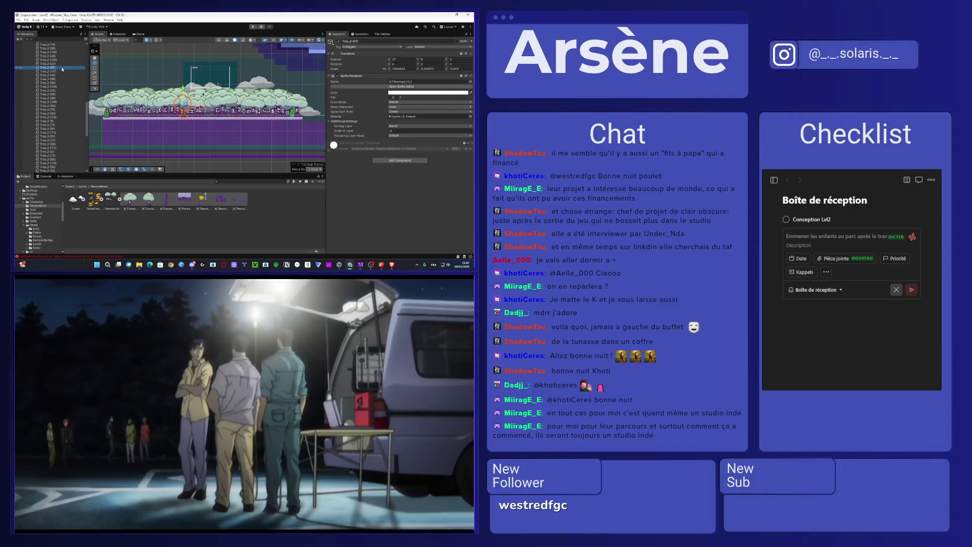
left_click(62, 71)
left_click(62, 72, "ctrl")
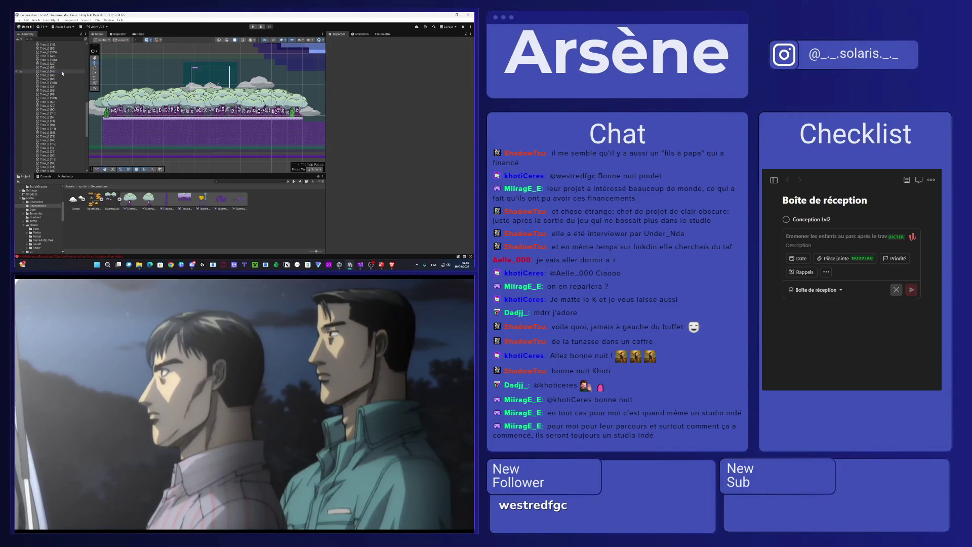
left_click(62, 72)
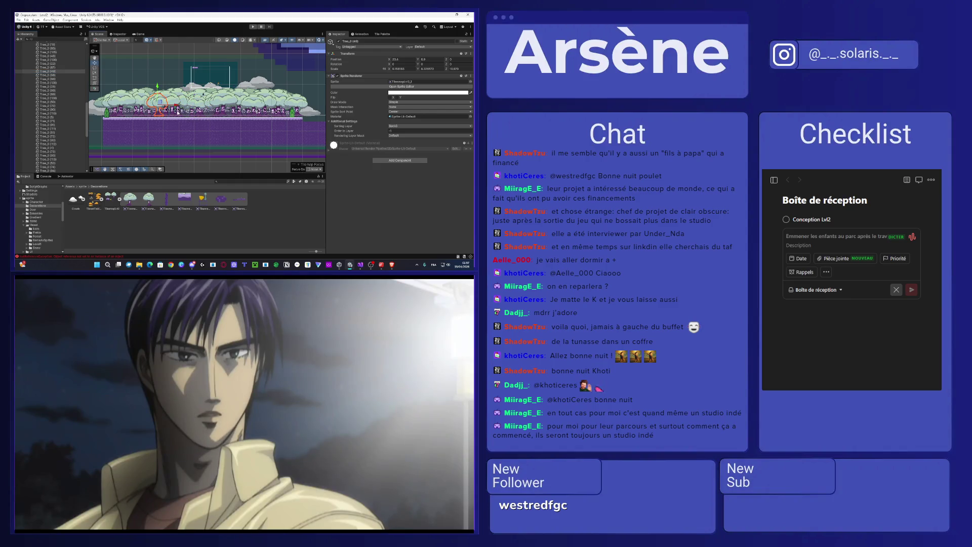
left_click(64, 76)
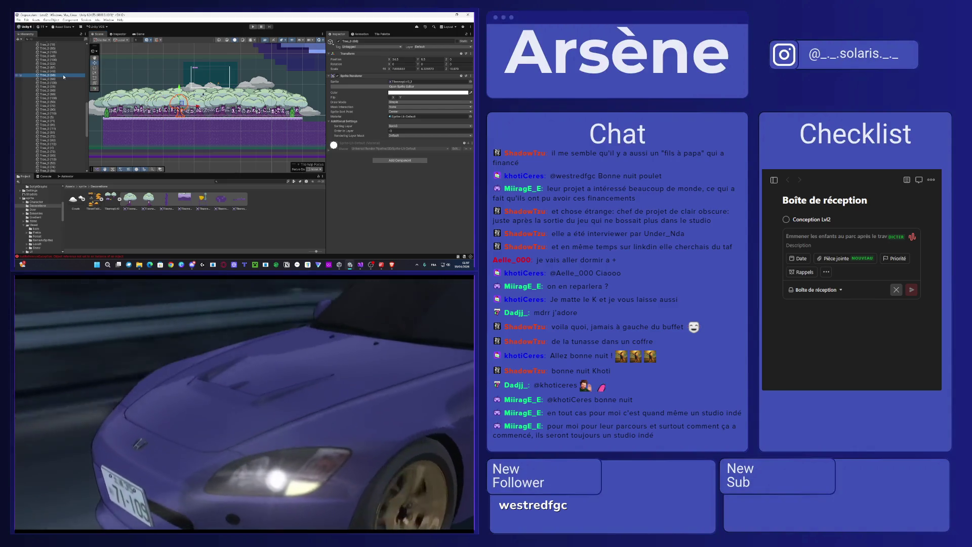
scroll(211, 122, "up", 5)
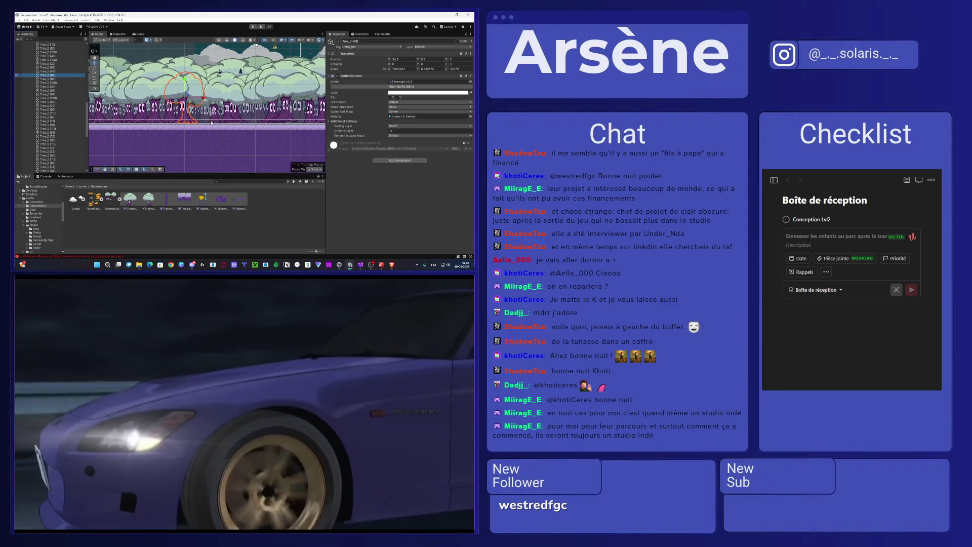
key("Delete")
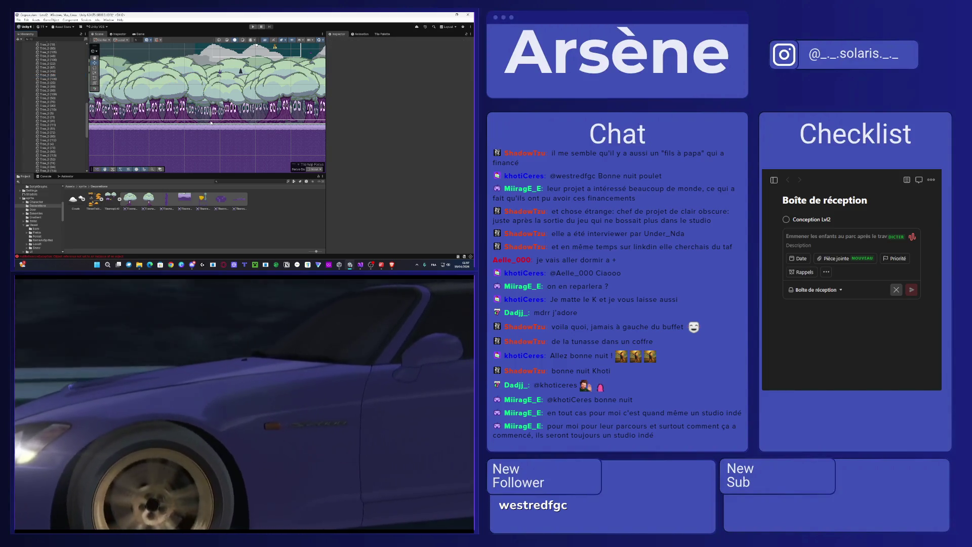
Step: Shift Tree_0 (88) slightly to the right, then select Tree_0 (108)
left_click(60, 67)
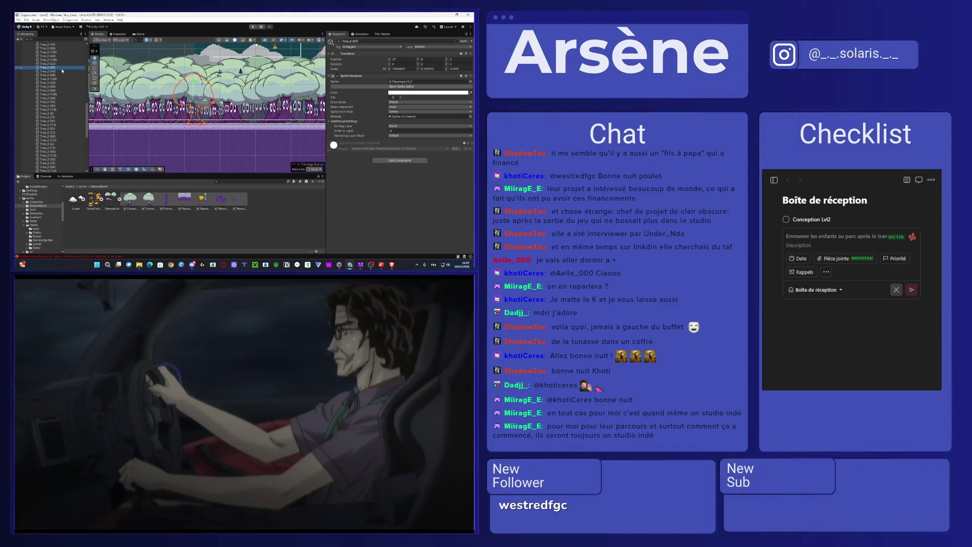
left_click(64, 72)
left_click(63, 75)
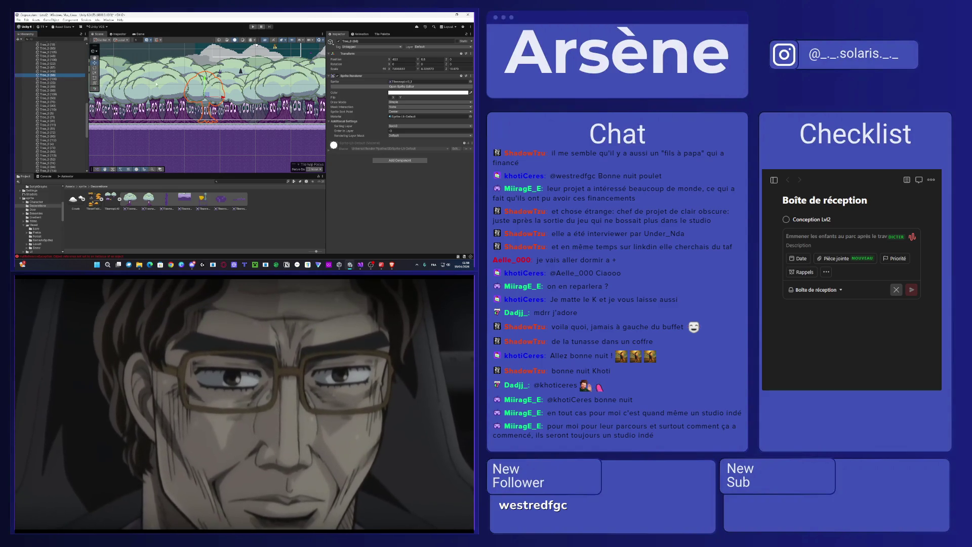
left_click_drag(204, 82, 210, 84)
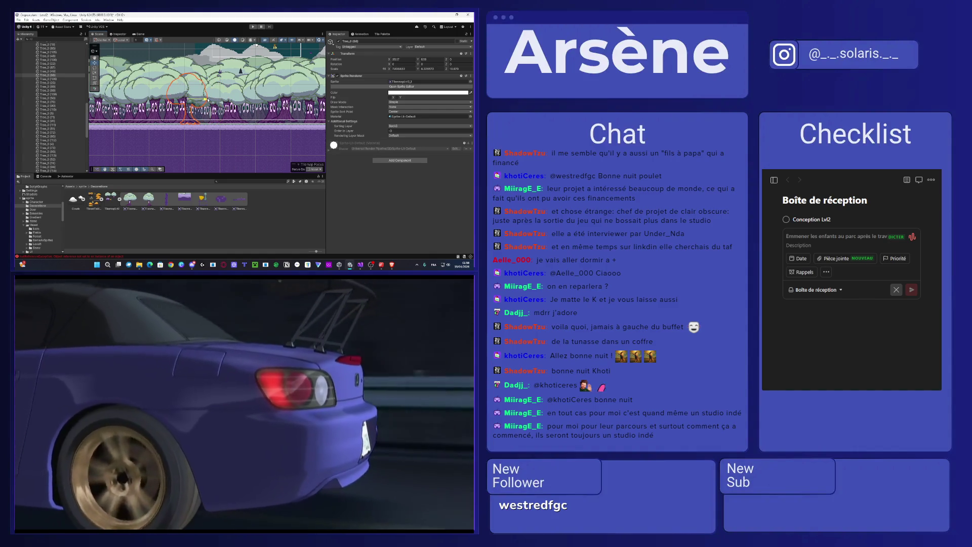
left_click(50, 86)
left_click(226, 99)
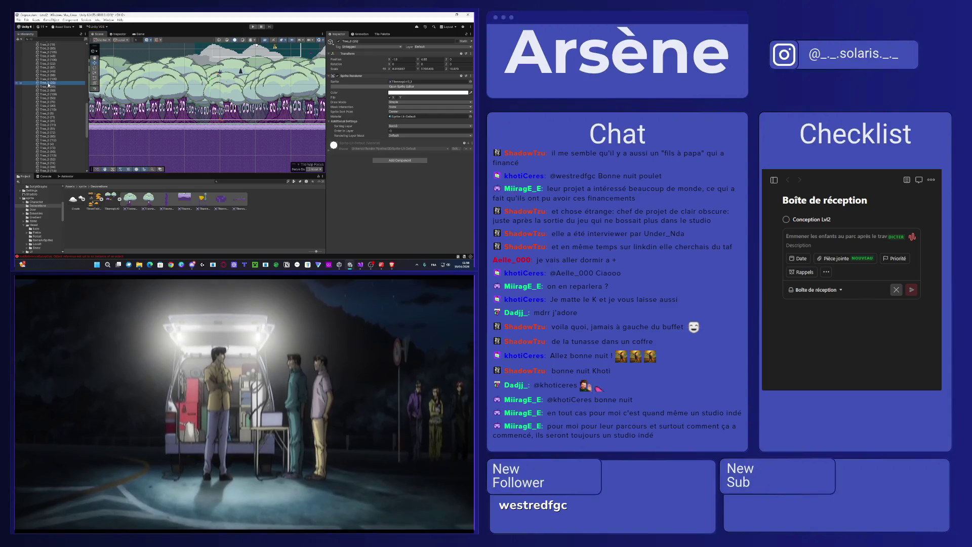
scroll(210, 110, "down", 6)
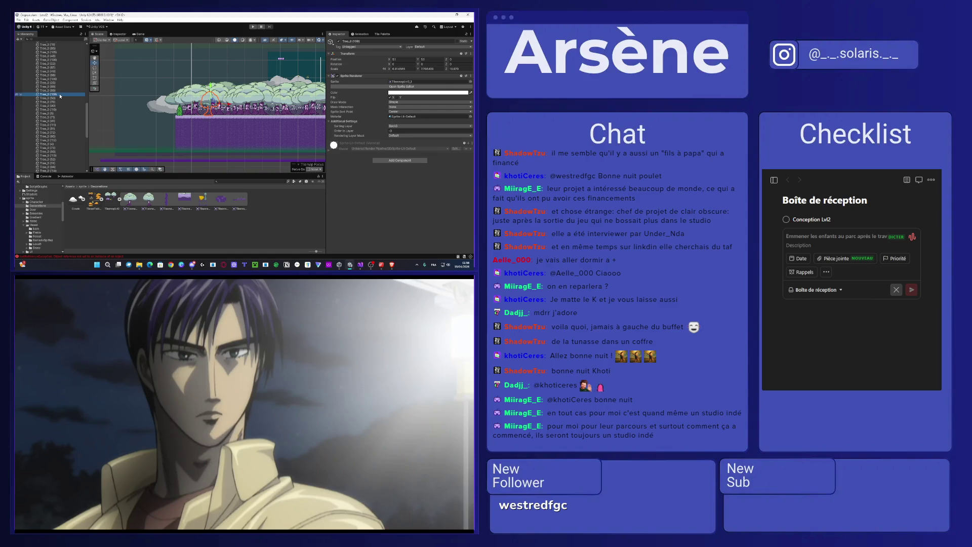
Step: Delete the tree copy Tree_0 (70) from the row
mouse_move(227, 111)
left_mouse_down()
mouse_move(137, 104)
mouse_move(257, 101)
left_mouse_up()
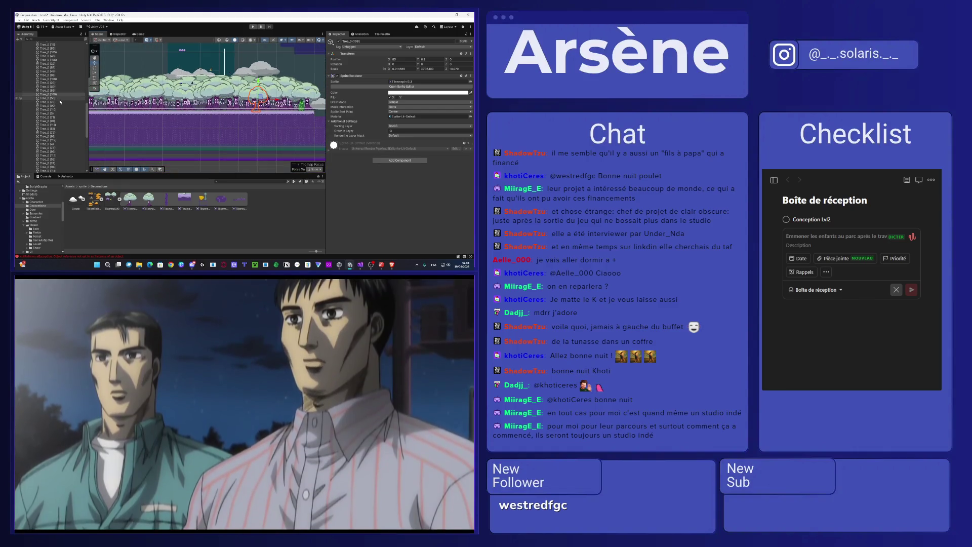
left_click(60, 98)
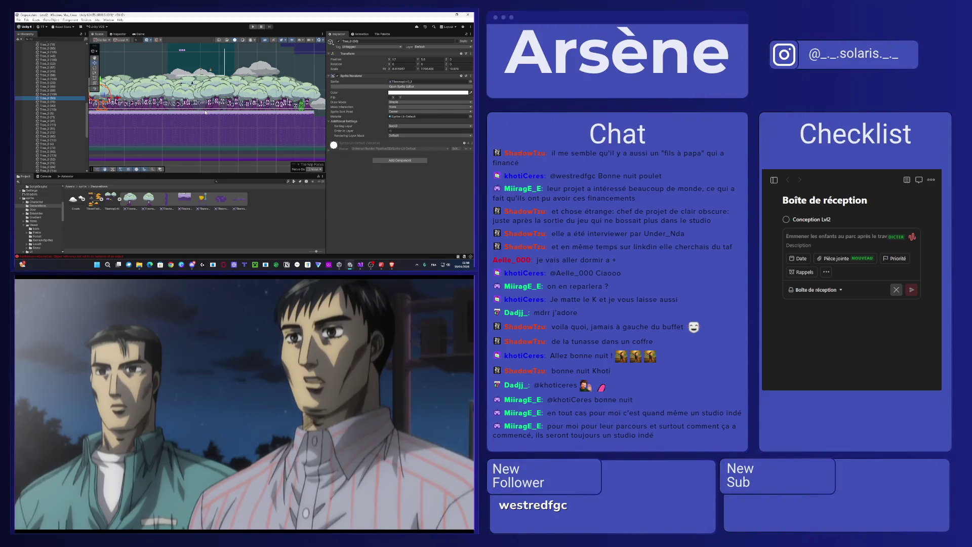
left_click_drag(200, 108, 231, 111)
left_click(62, 102)
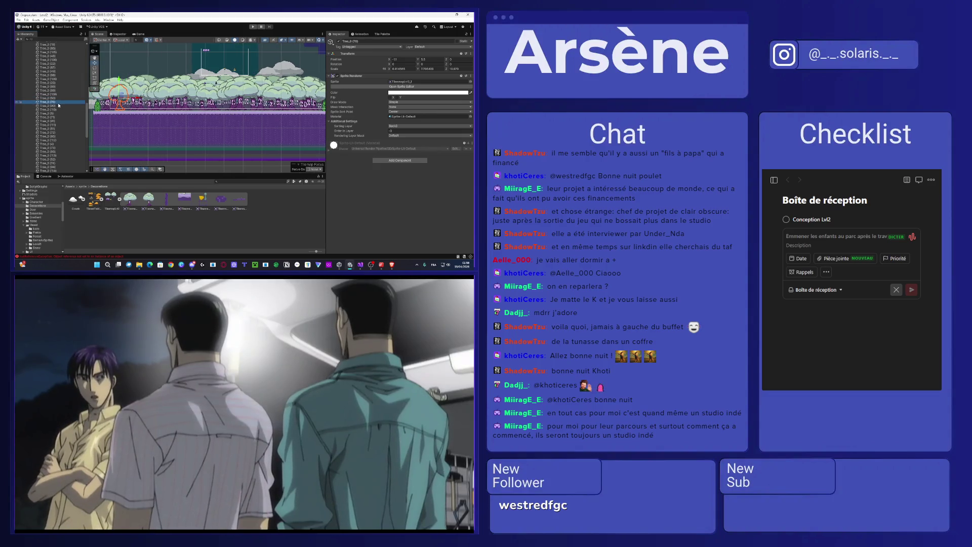
key("Delete")
Step: Lower Tree_0 (90) slightly and delete the Tree_0 (110) copy
left_click(58, 103)
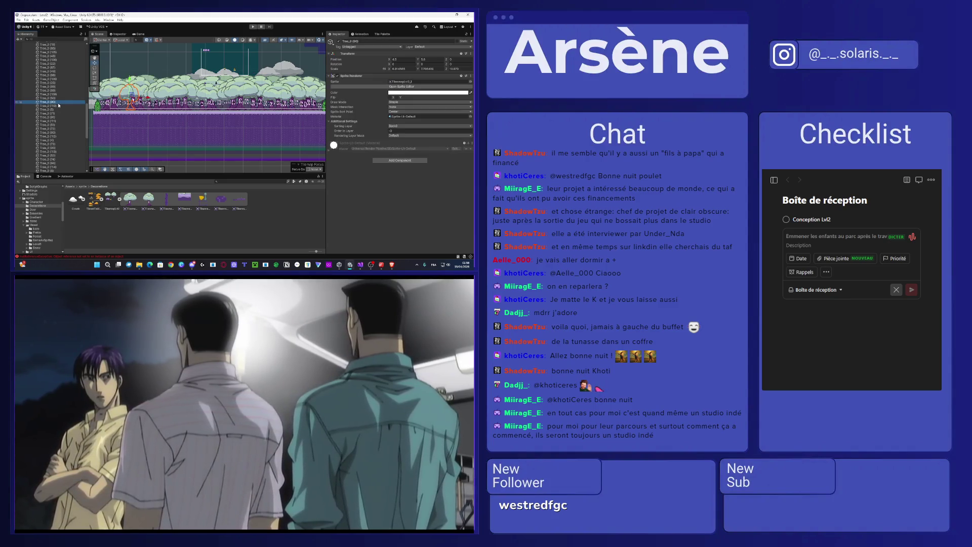
scroll(130, 112, "up", 1)
scroll(131, 111, "up", 1)
left_click_drag(135, 86, 162, 92)
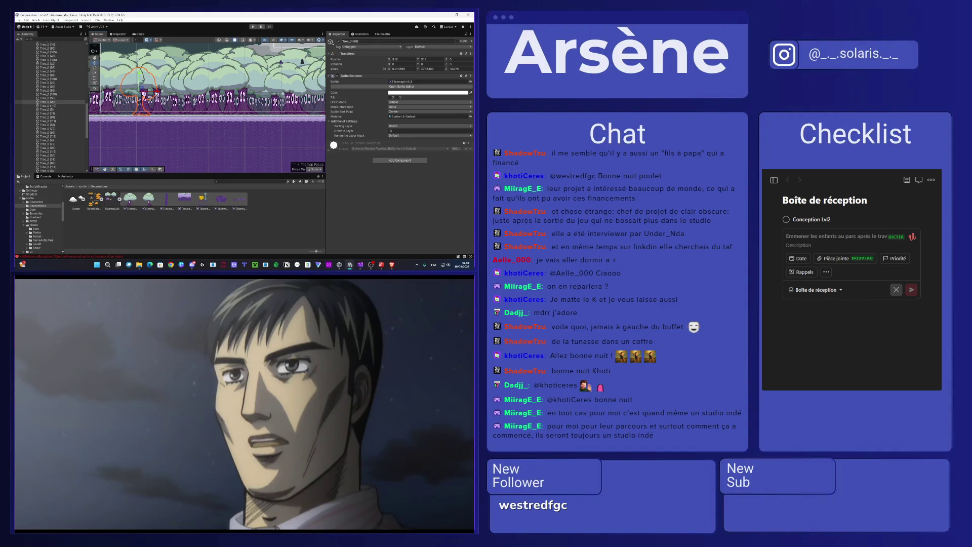
scroll(142, 104, "down", 2)
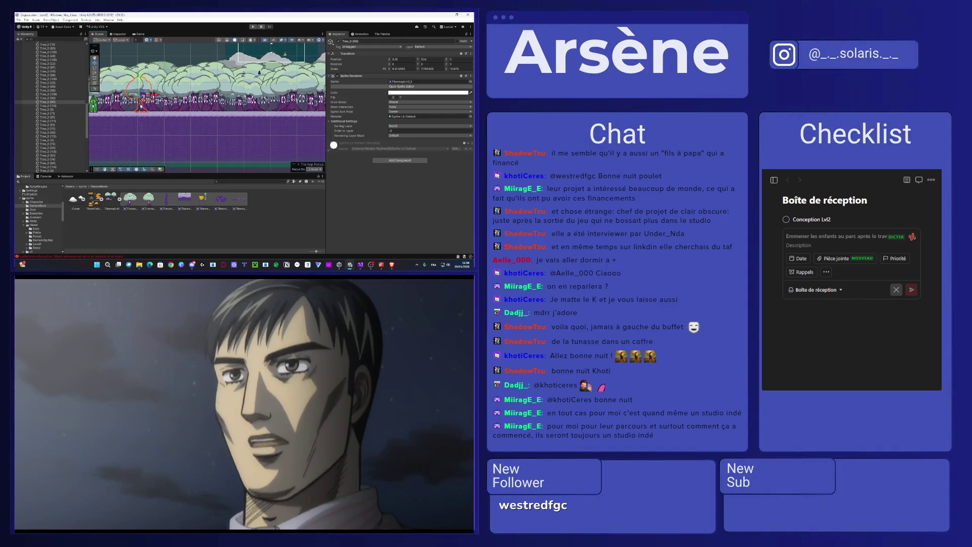
key("Delete")
Step: Nudge one tree slightly right and move Tree_0 (71) well to the left
left_click(63, 108)
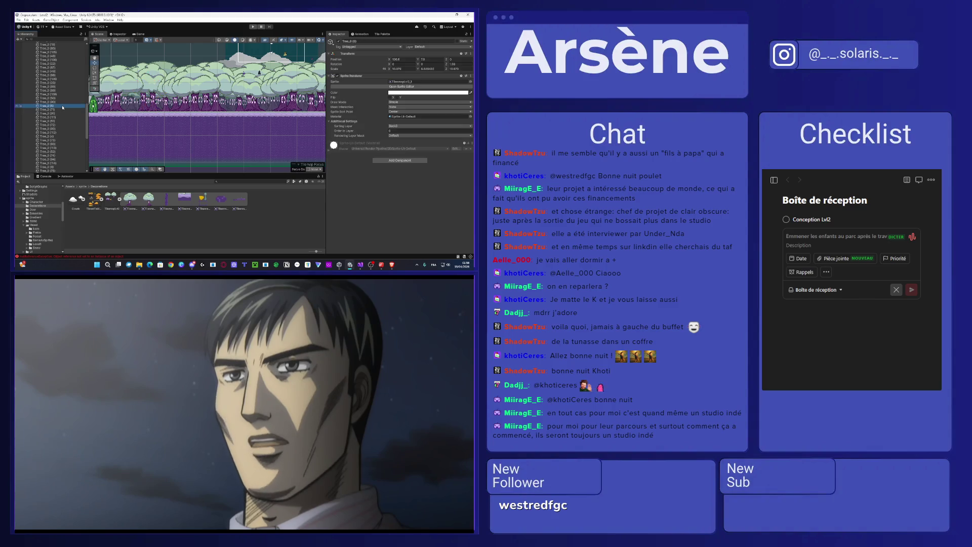
key("f")
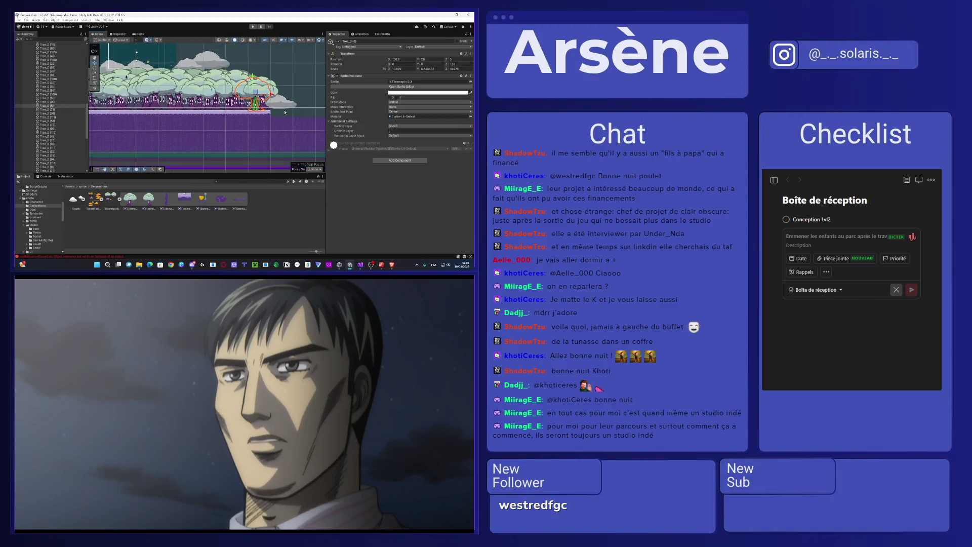
left_click_drag(256, 94, 264, 91)
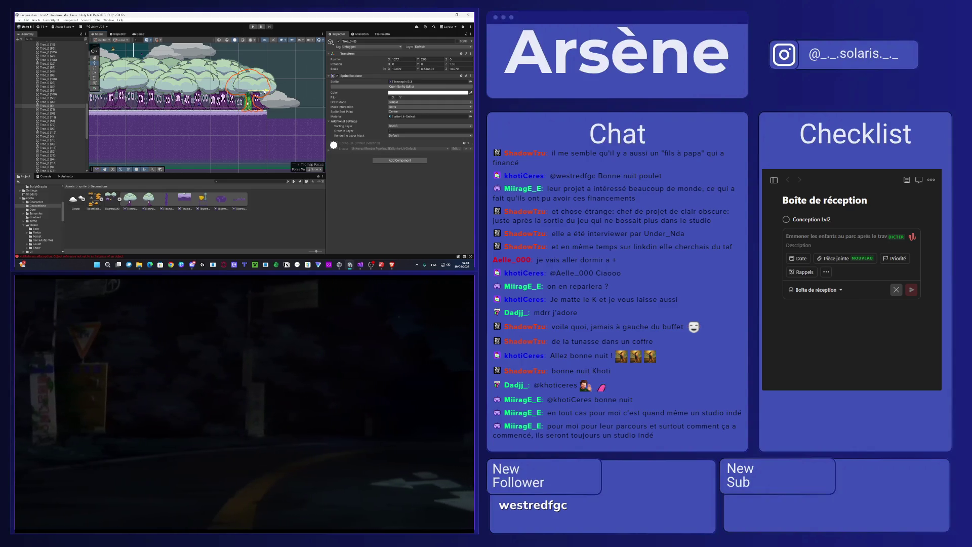
left_click(59, 110)
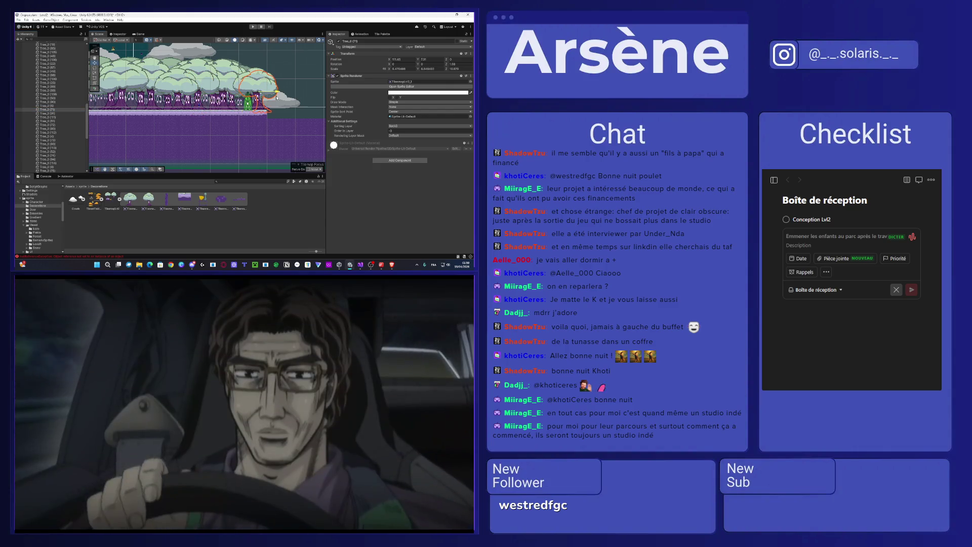
mouse_move(198, 90)
left_mouse_down()
mouse_move(138, 90)
mouse_move(206, 106)
mouse_move(144, 97)
left_mouse_up()
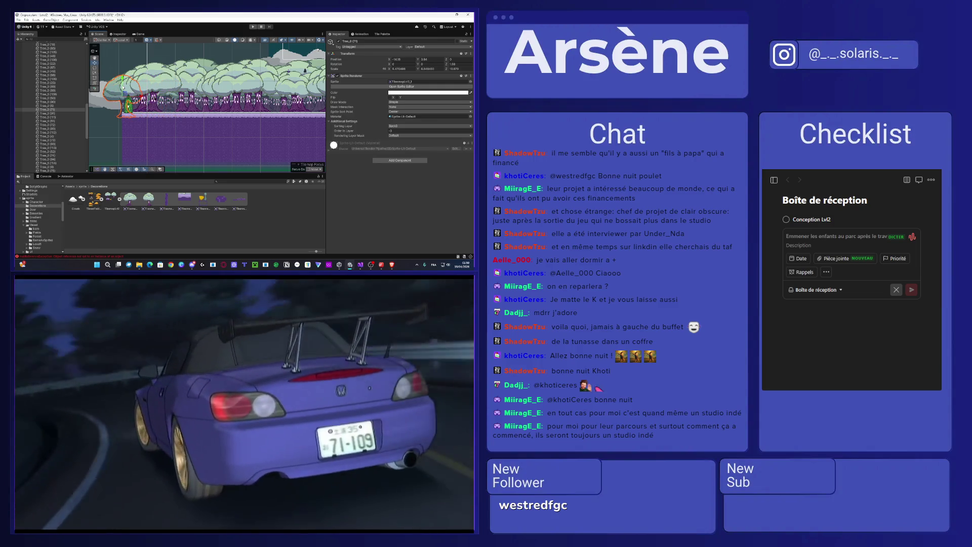
Step: Delete Tree_0 (111), then check Tree_0 (51) and Tree_0 (71)
key("Down")
left_click_drag(268, 122, 174, 109)
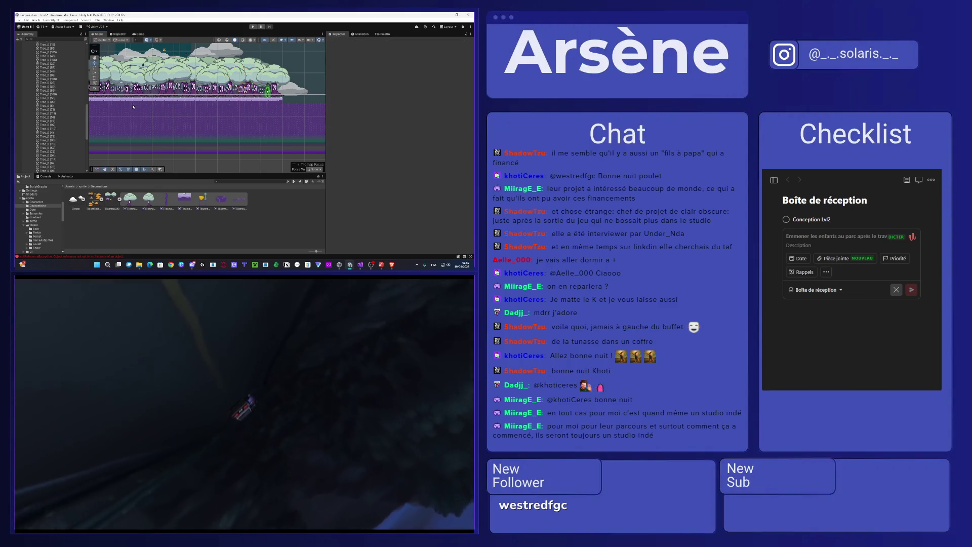
left_click(57, 114)
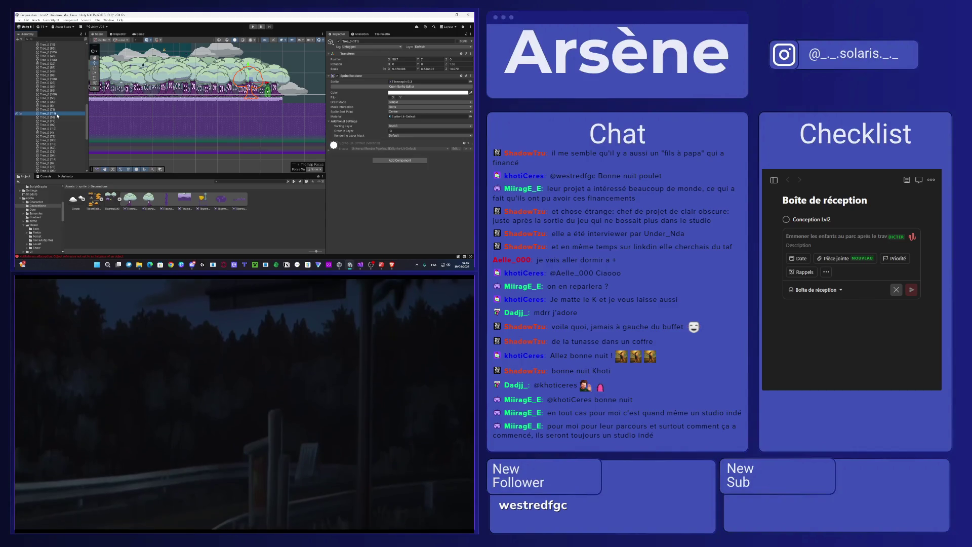
key("Delete")
left_click(57, 114)
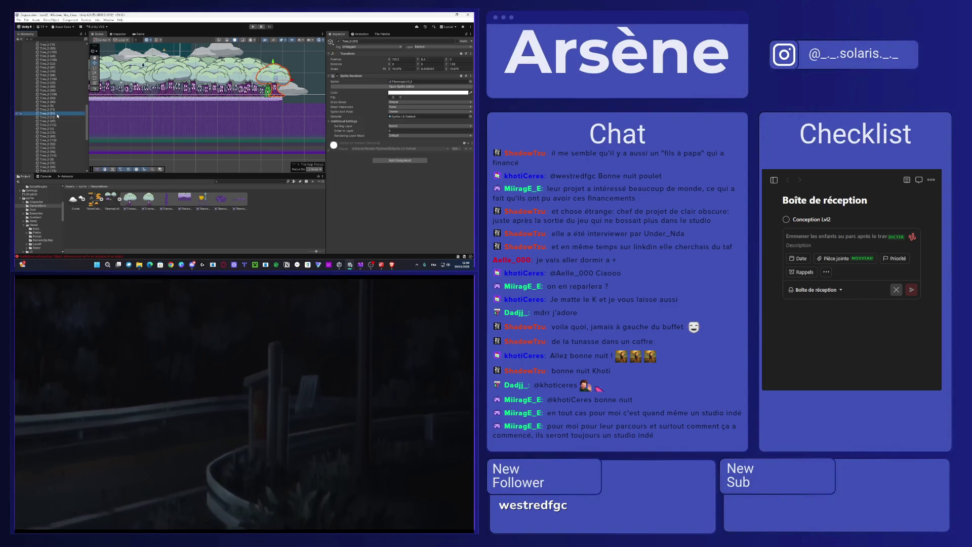
left_click(15, 110)
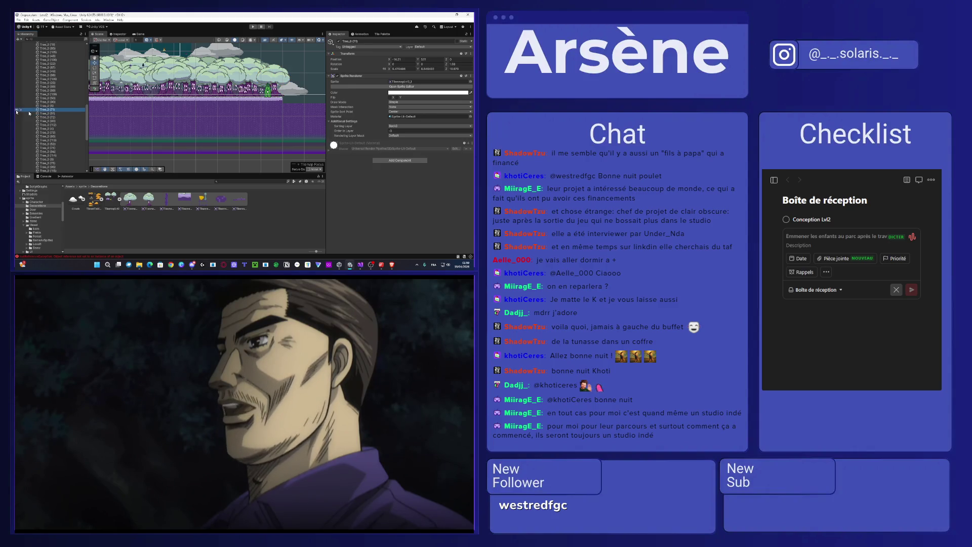
Step: Delete Tree_0 (72), then delete Tree_0 (92)
scroll(244, 108, "down", 3)
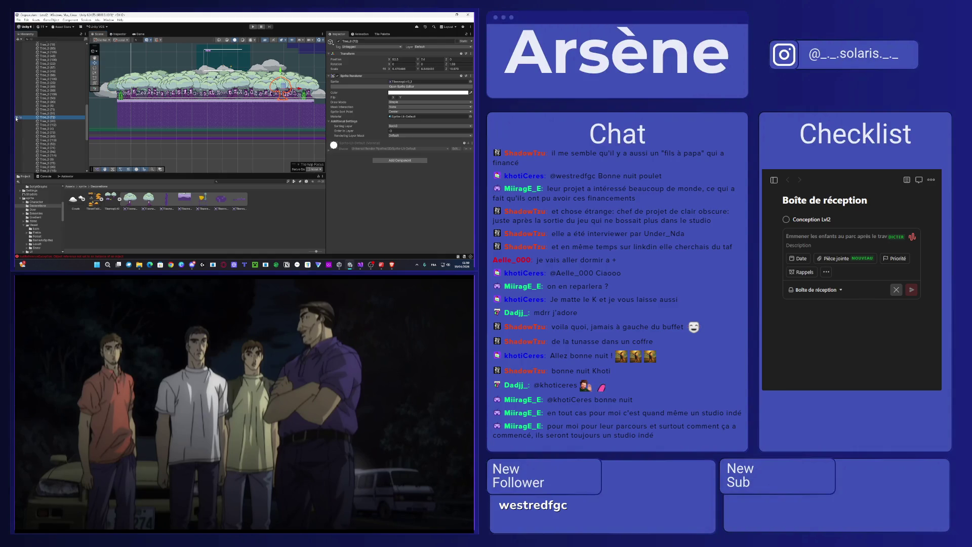
key("Delete")
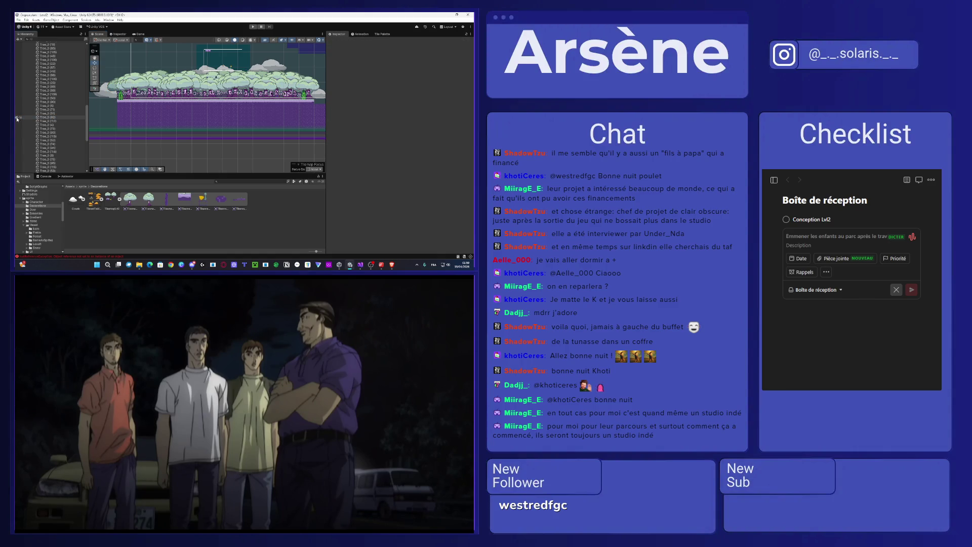
left_click(17, 118)
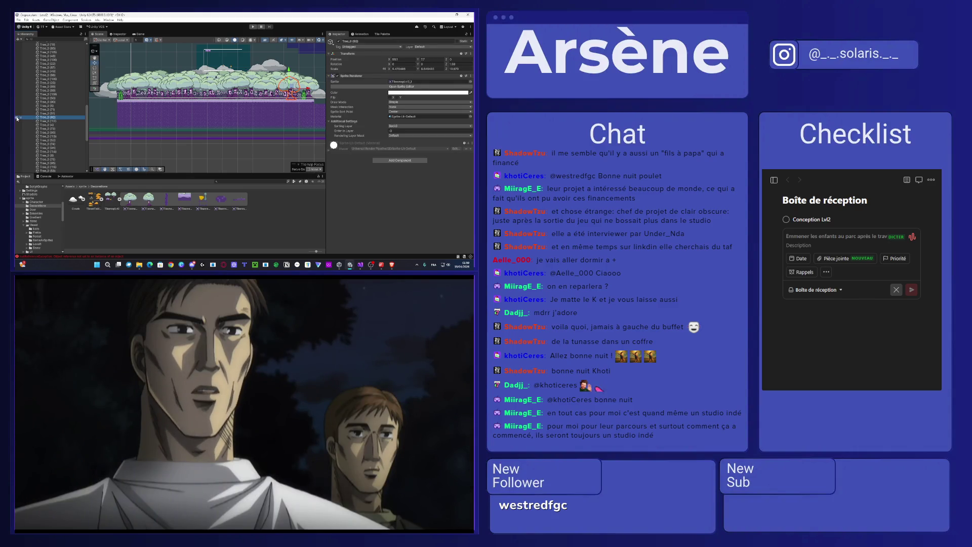
key("Delete")
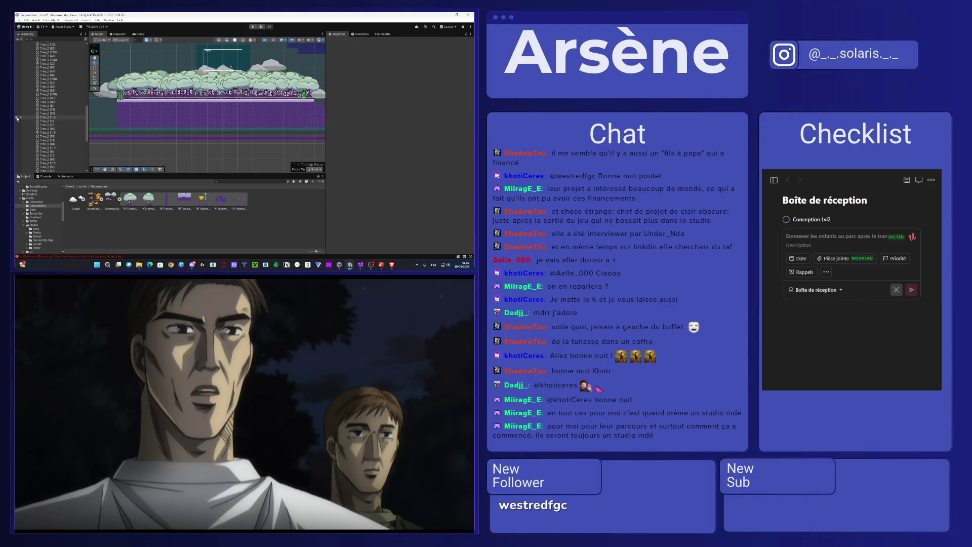
Step: Inspect the remaining trees Tree_0 (112) and Tree_0 (93)
left_click(16, 117)
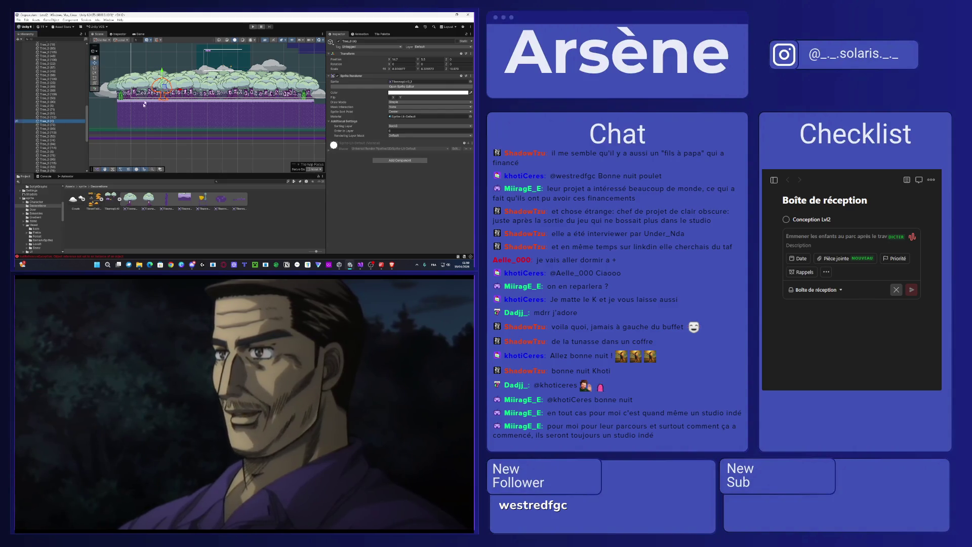
scroll(154, 90, "up", 2)
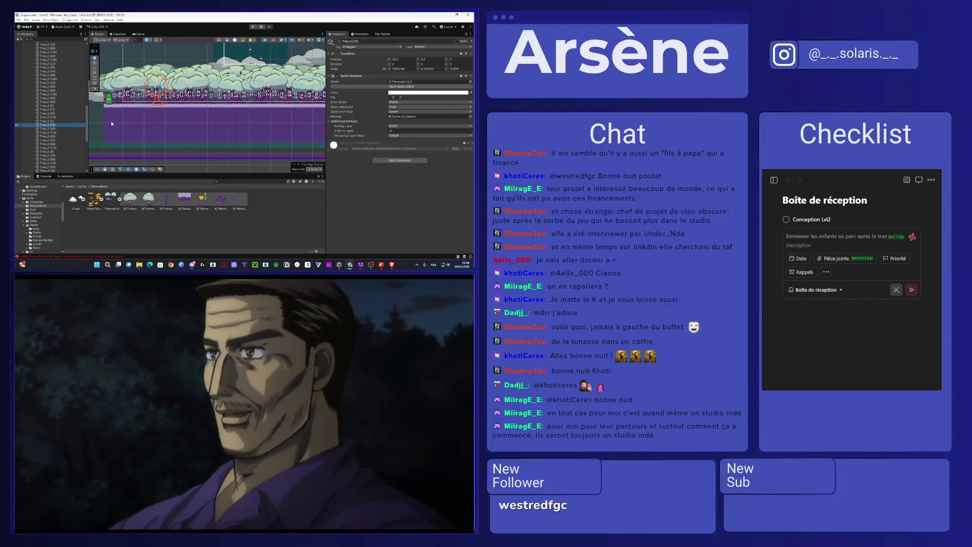
left_click(129, 101)
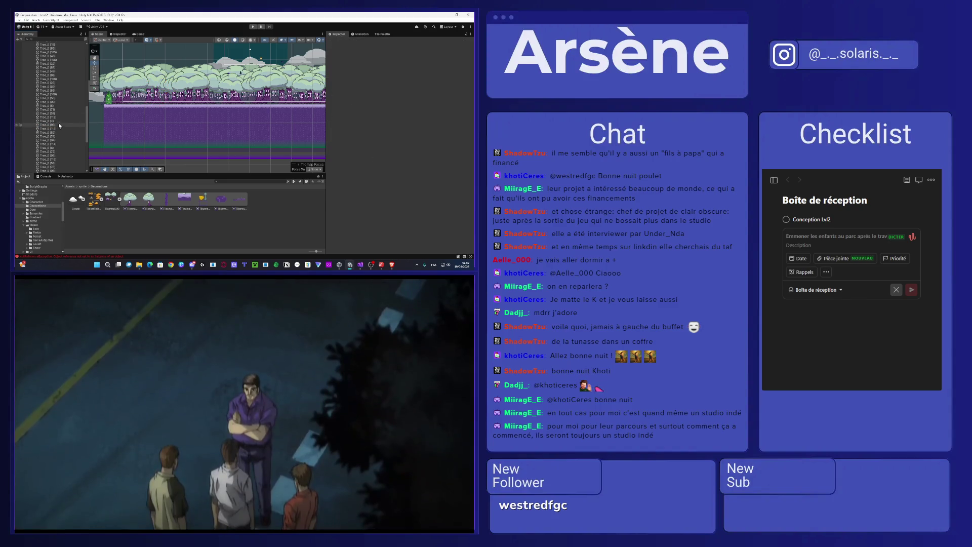
left_click(56, 125)
scroll(201, 98, "up", 3)
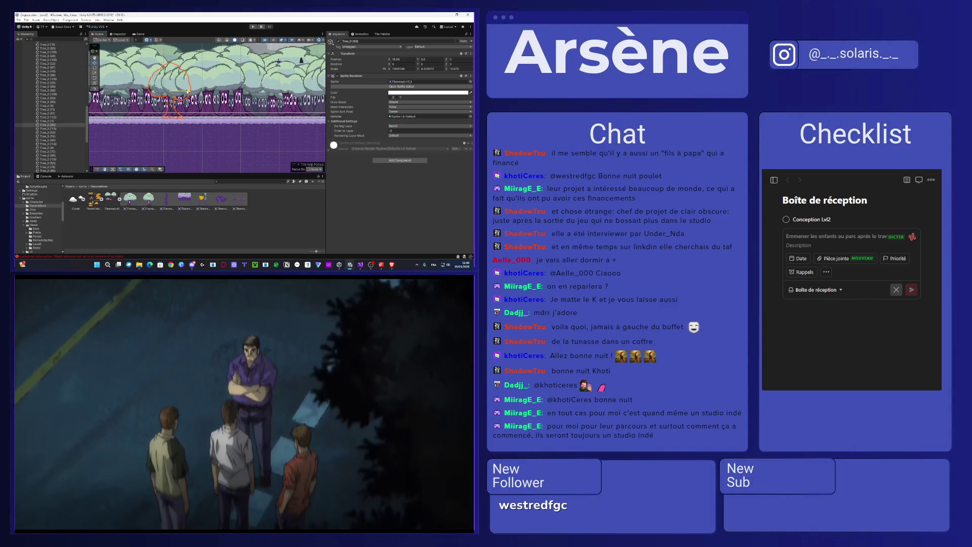
Step: Nudge Tree_0 (93) left and lower Tree_0 (52) to Y 5.59
left_click_drag(187, 92, 184, 92)
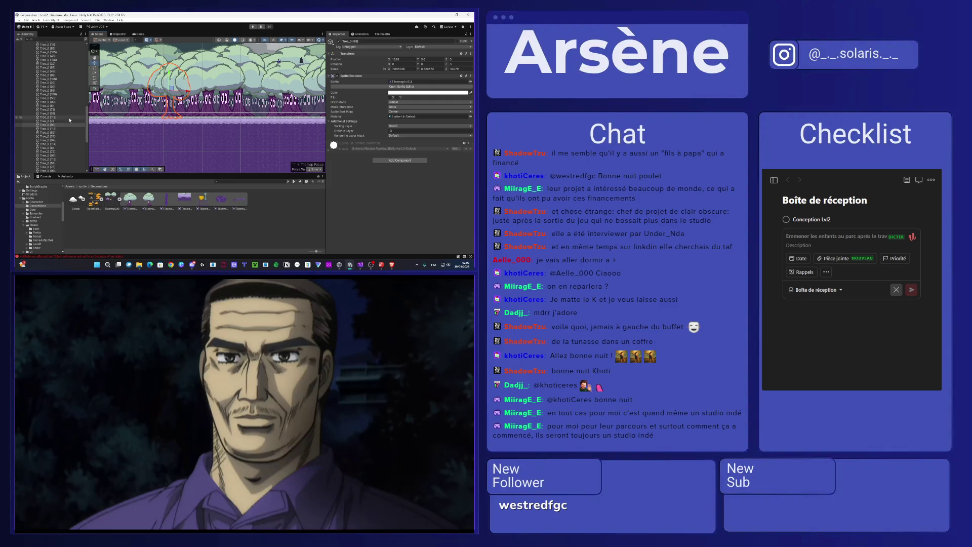
key("Escape")
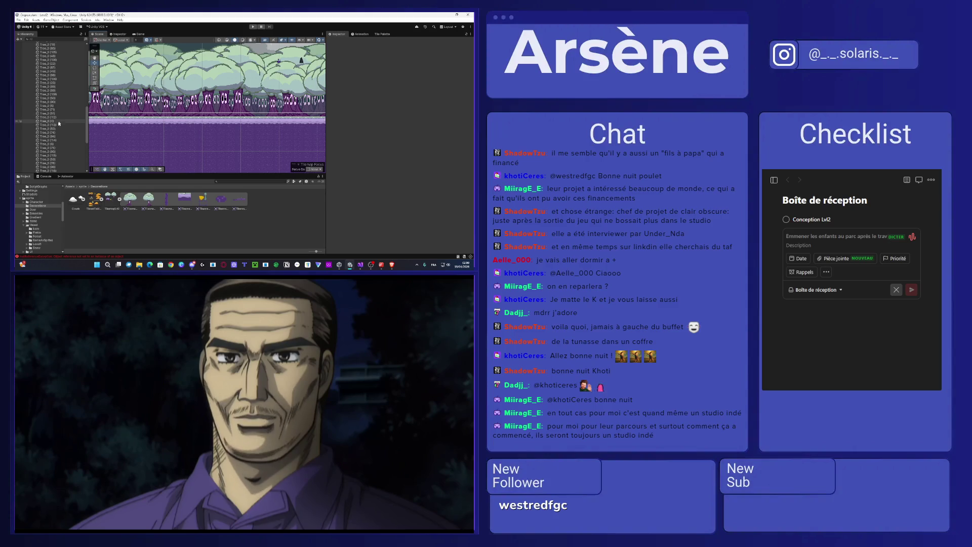
double_click(59, 124)
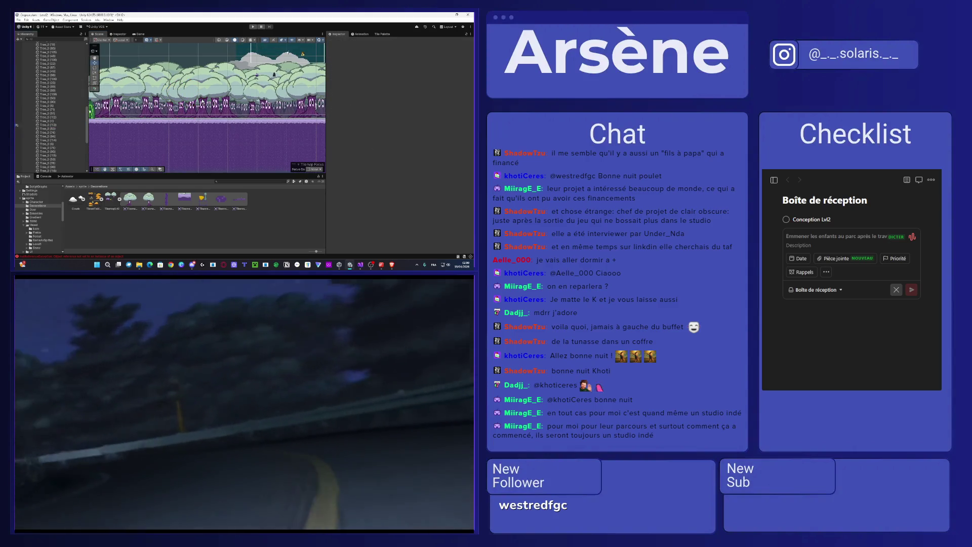
left_click(197, 134)
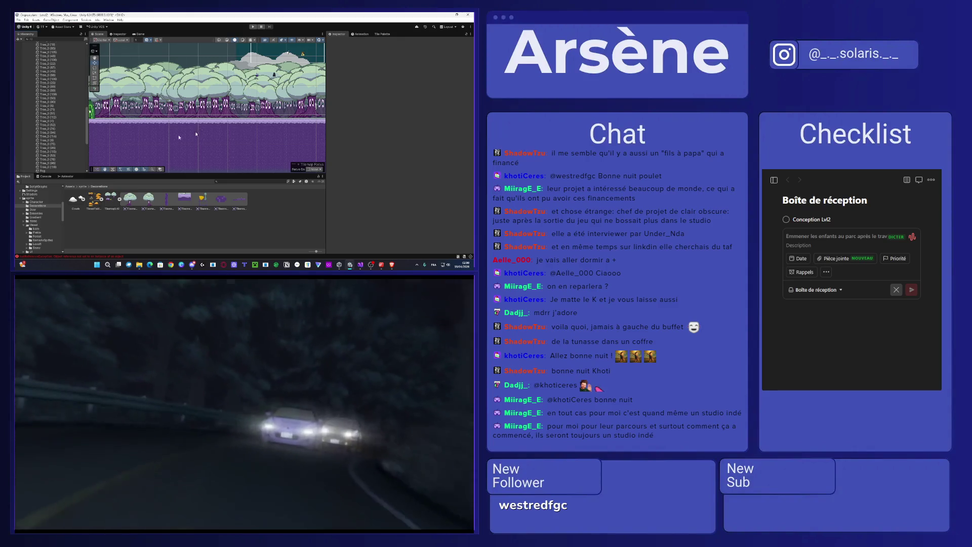
left_click(183, 93)
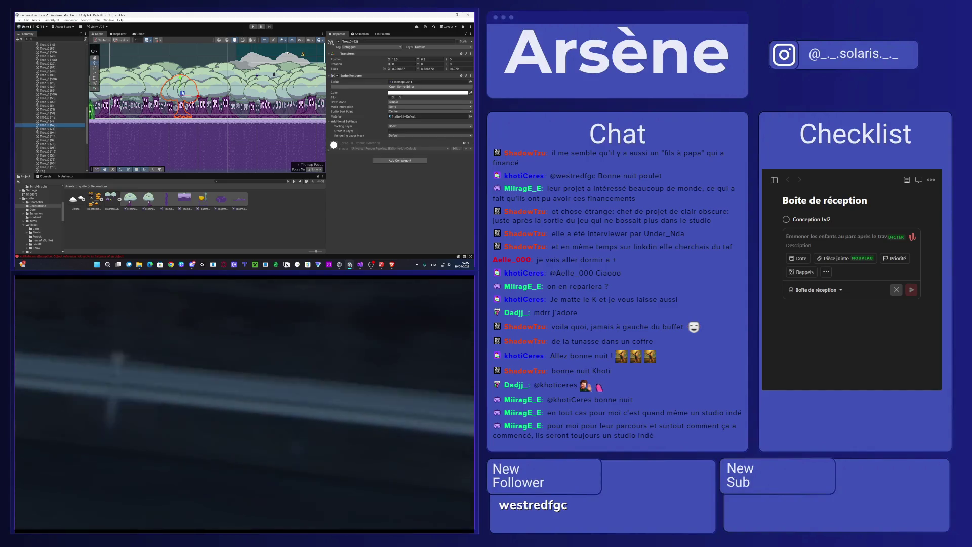
left_click_drag(183, 94, 180, 90)
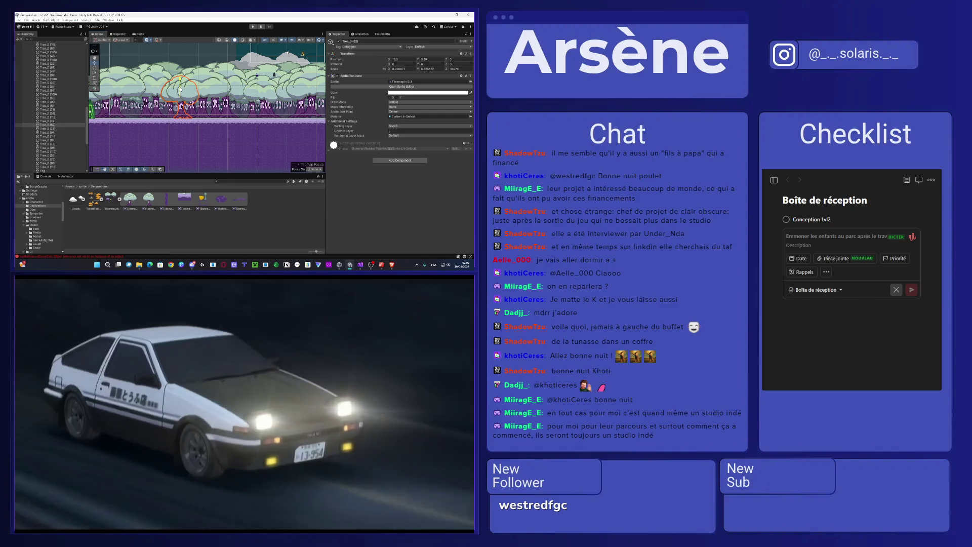
Step: Delete Tree_0 (74) and shift Tree_0 (94) and Tree_0 (114) slightly right
left_click(76, 128)
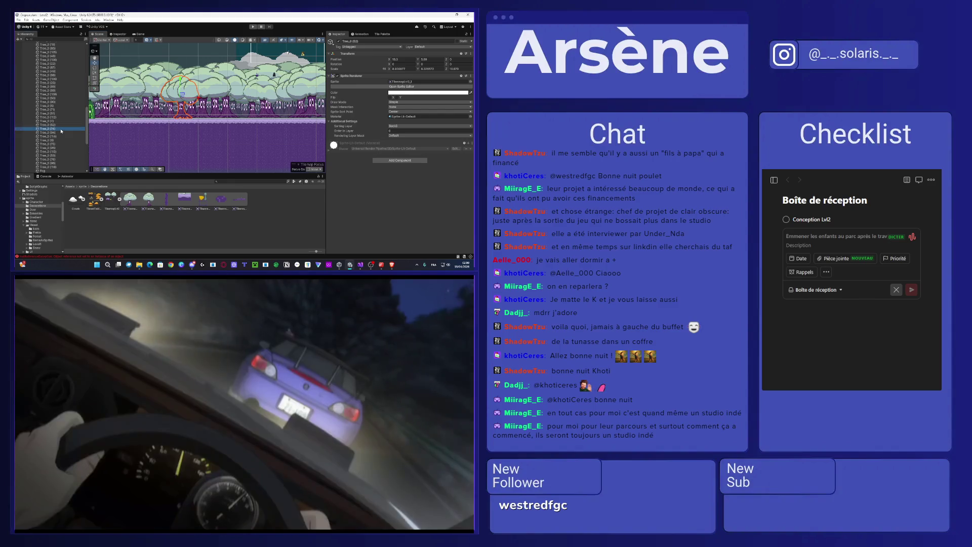
key("Delete")
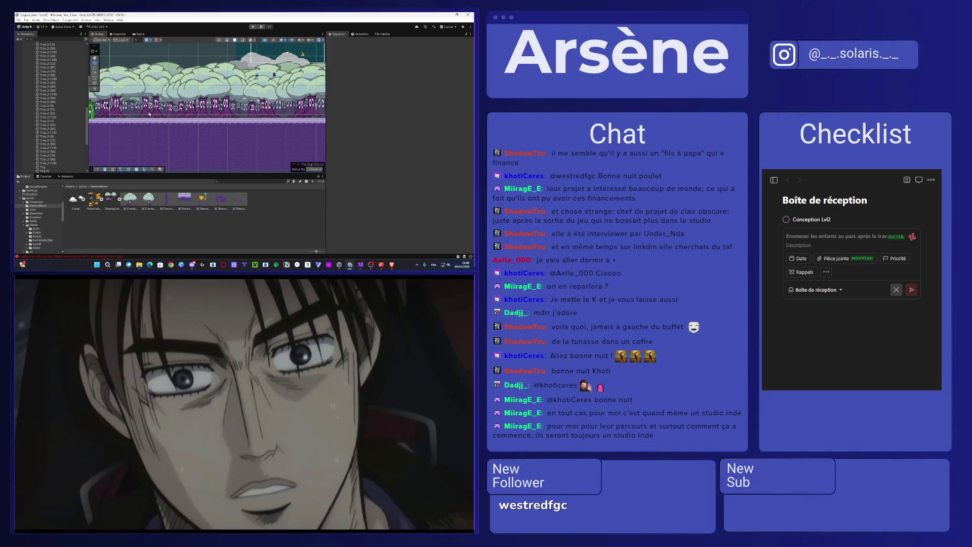
left_click(64, 129)
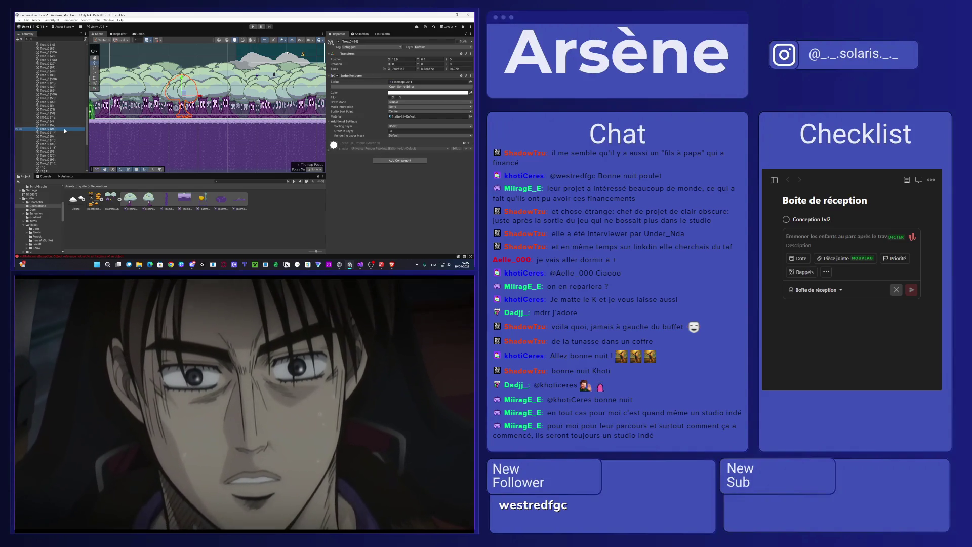
left_click_drag(185, 93, 200, 97)
left_click(64, 132)
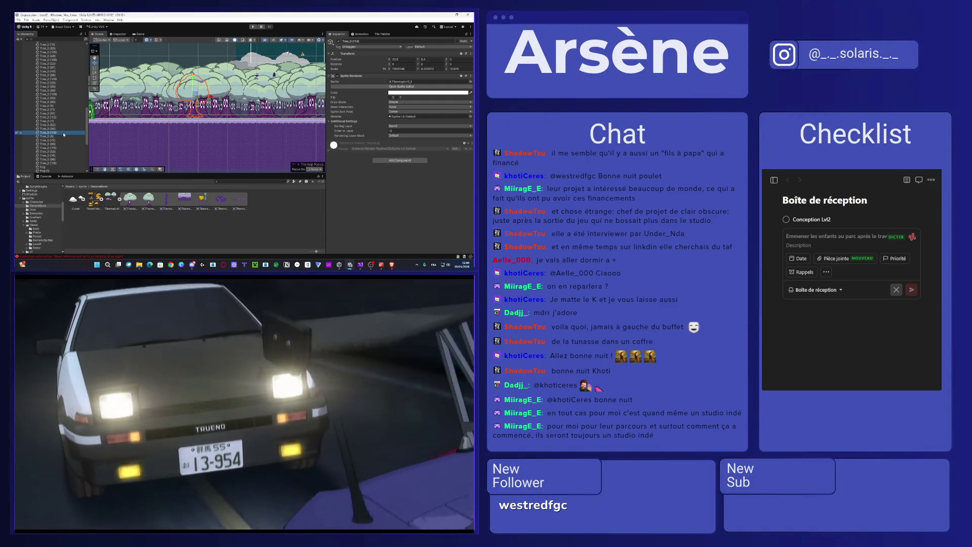
left_click_drag(196, 95, 212, 96)
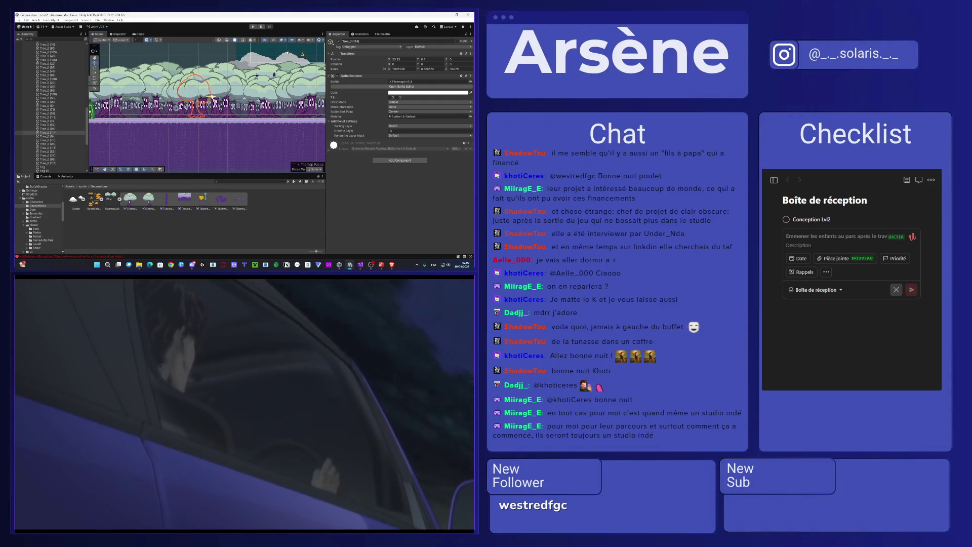
left_click(179, 94)
Step: Check Tree_0 (4) and (94), then move Tree_0 (8) slightly left
left_click(53, 122)
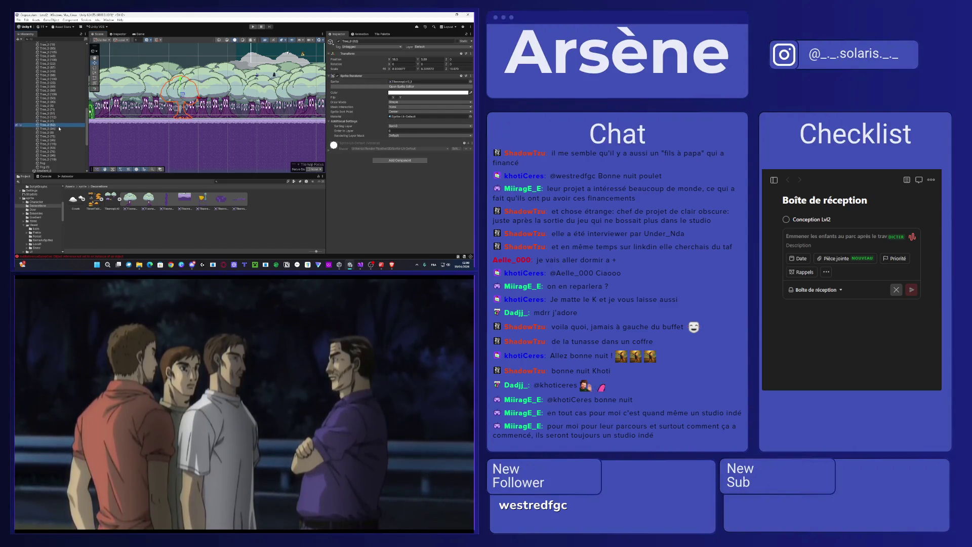
left_click(59, 129)
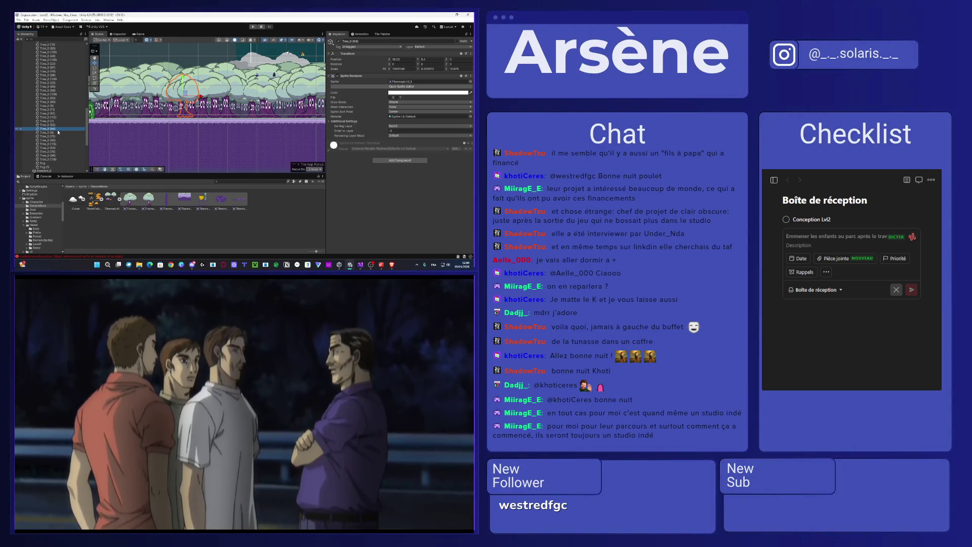
left_click(55, 133)
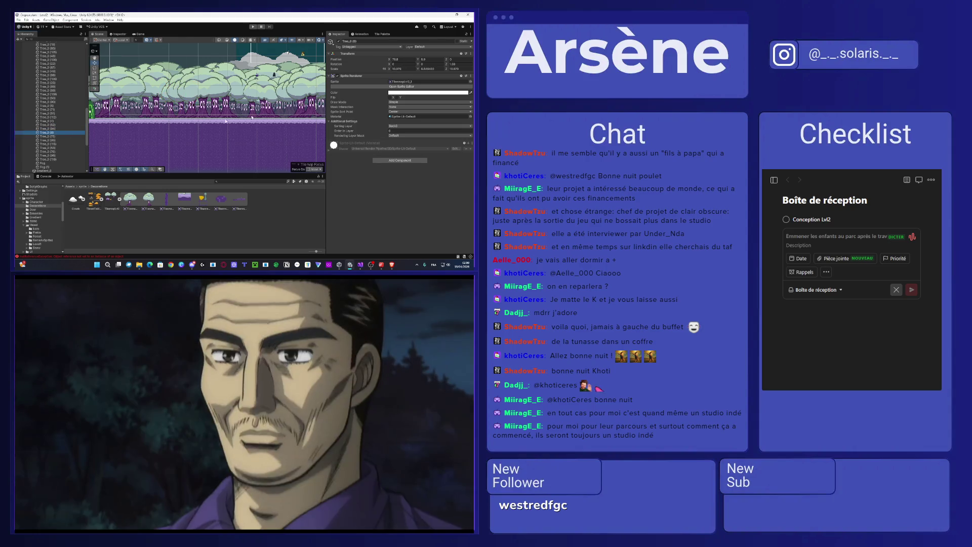
scroll(226, 120, "down", 3)
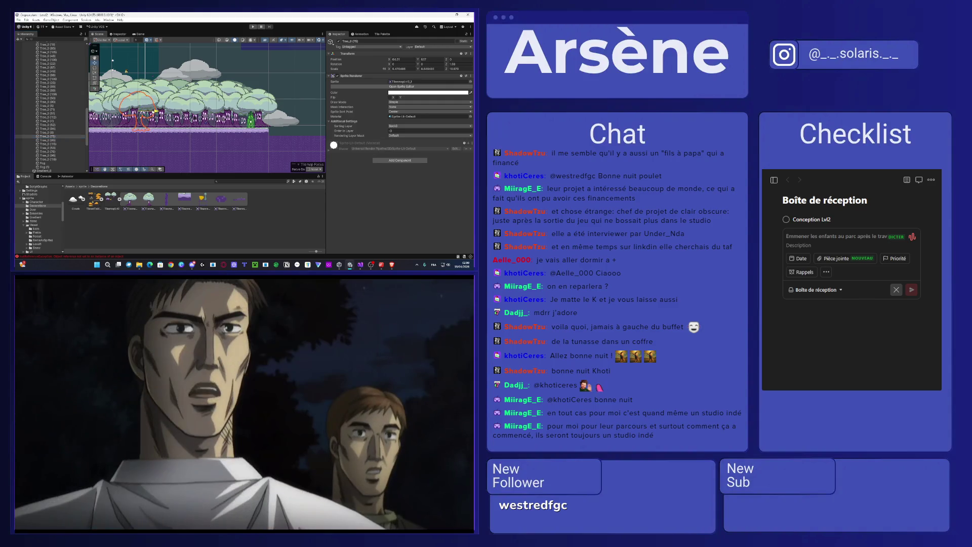
left_click_drag(141, 108, 137, 106)
Step: Inspect trees Tree_0 (95), (115), (53), (76) and (96)
left_click(63, 141)
left_click(64, 144)
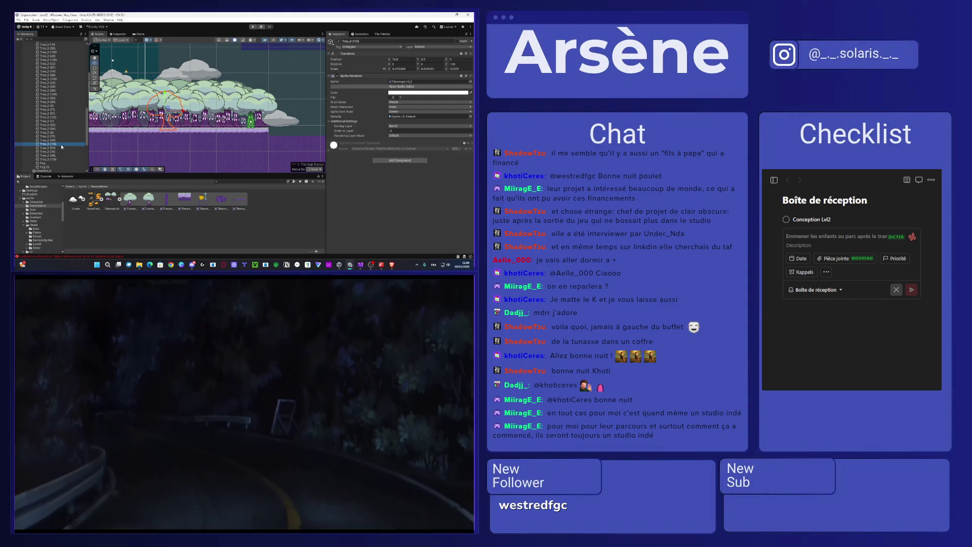
left_click(181, 161)
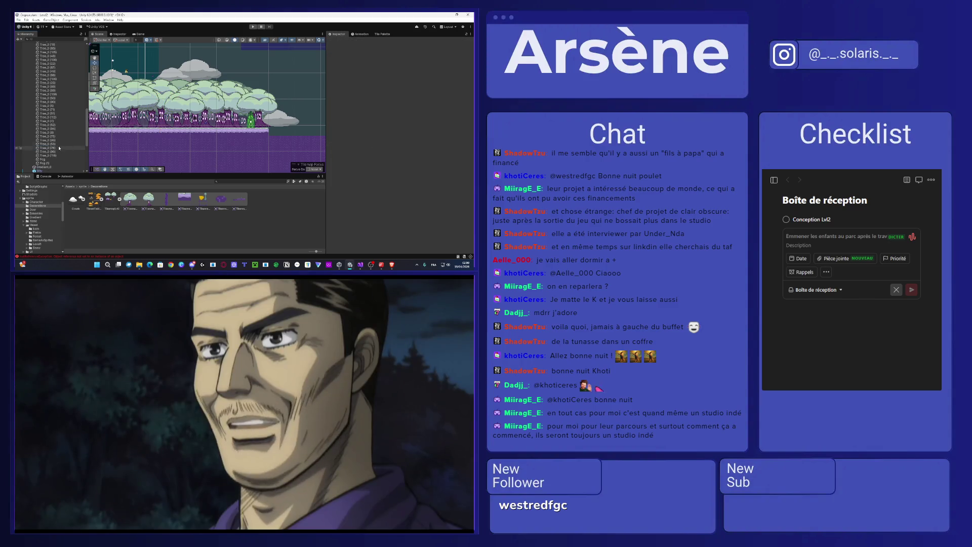
left_click(56, 144)
left_click(49, 148)
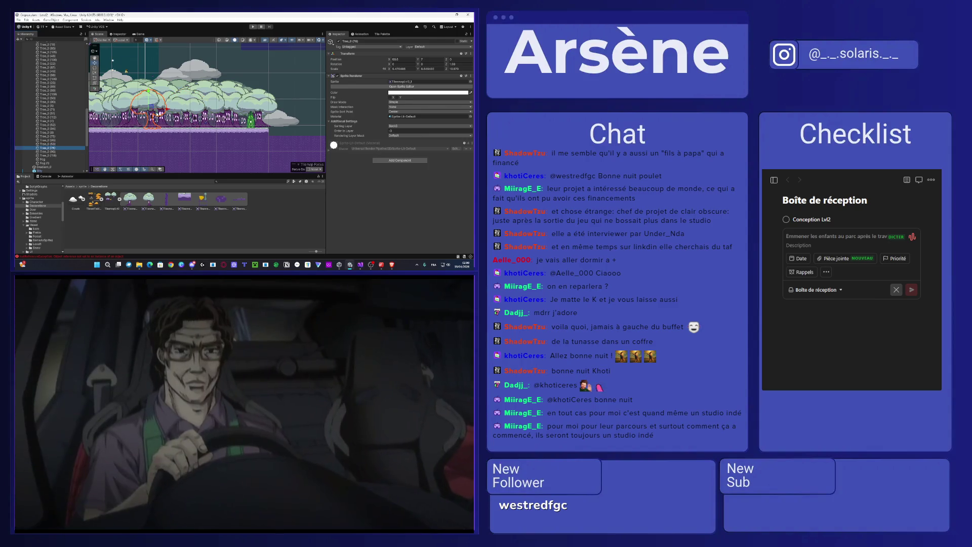
left_click(60, 152)
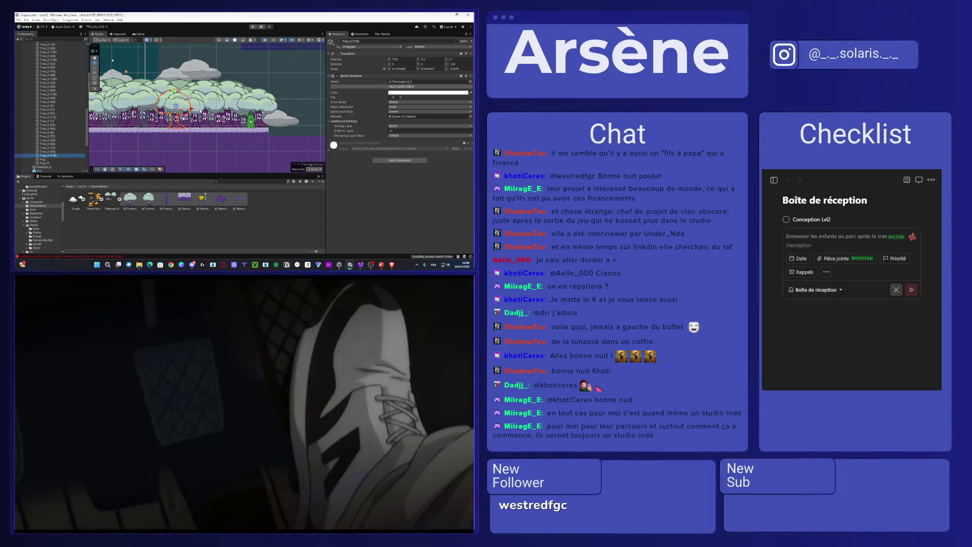
scroll(200, 112, "down", 5)
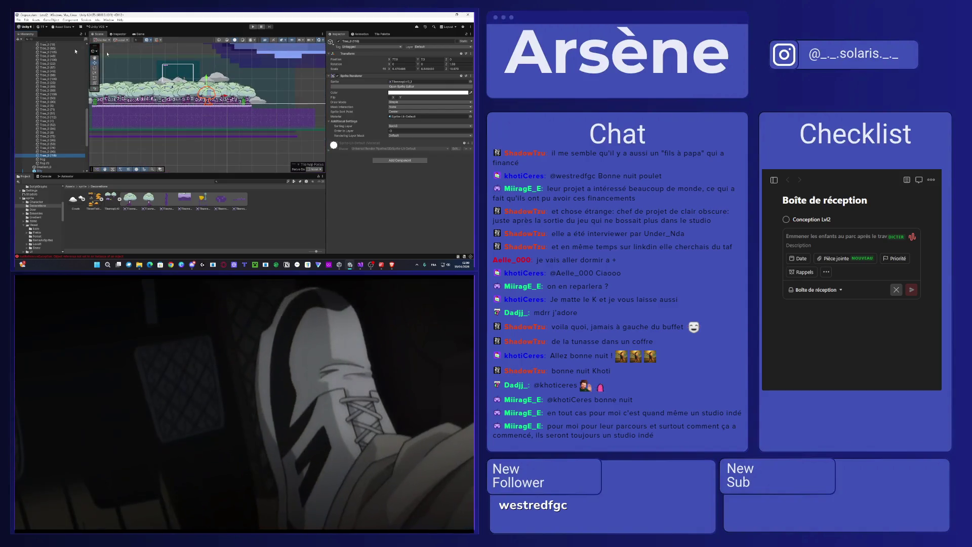
Step: Frame the Player in the Scene view and preview it in the Game view
scroll(41, 99, "up", 15)
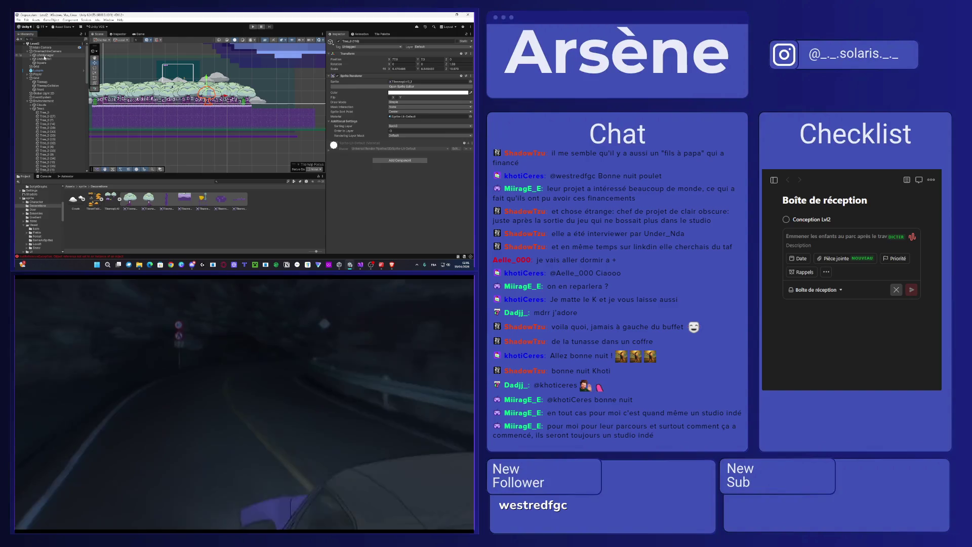
left_click(43, 74)
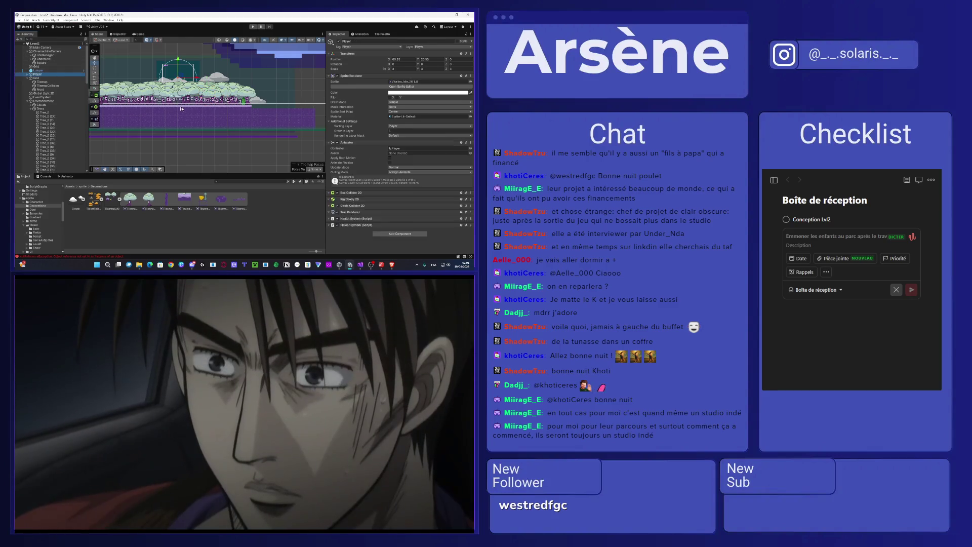
key("f")
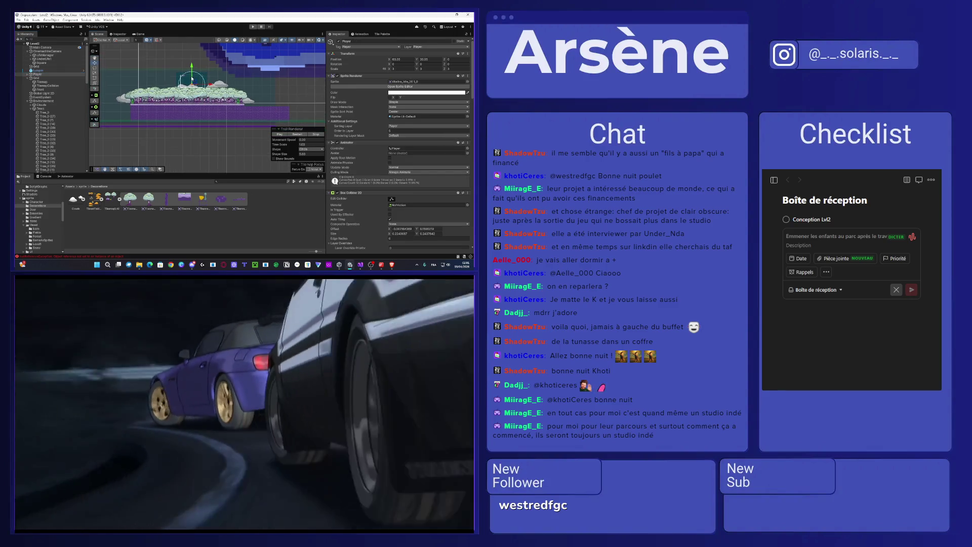
scroll(191, 97, "up", 5)
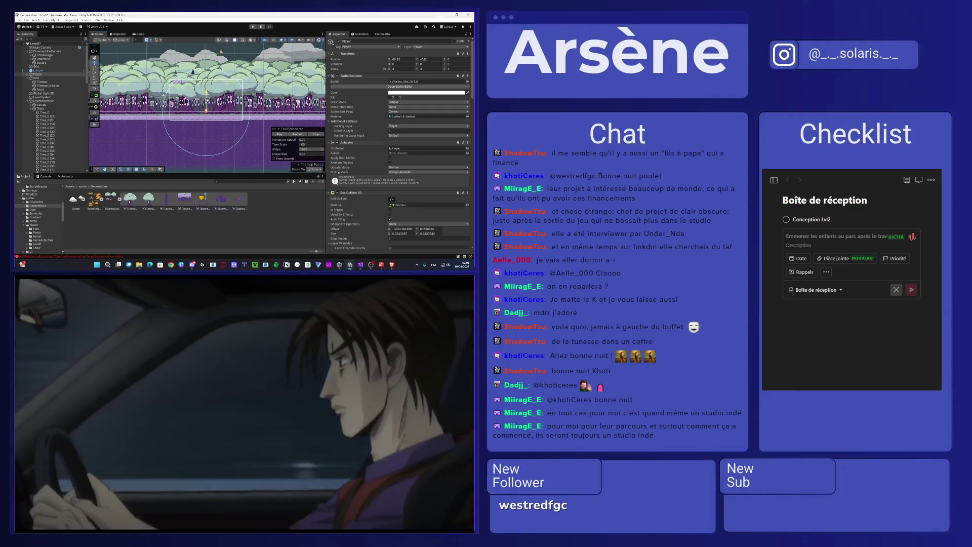
left_click(142, 34)
left_click(97, 34)
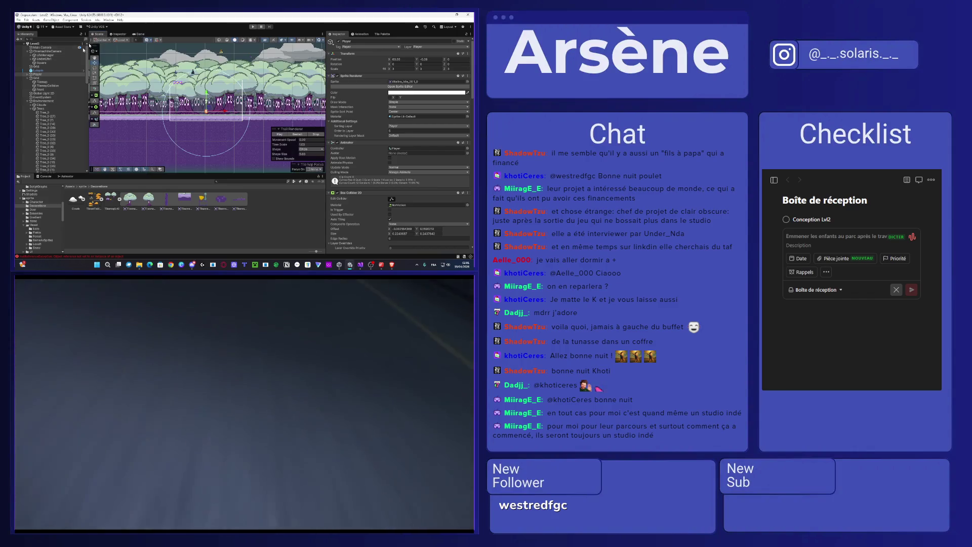
Step: Expand Player to show its child objects and collapse the Trees group
left_click(28, 75)
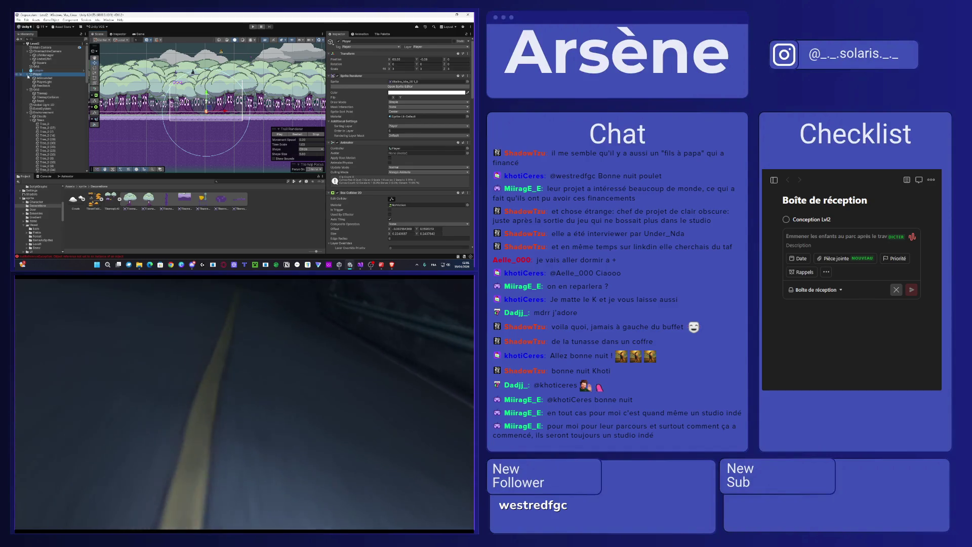
scroll(56, 93, "down", 3)
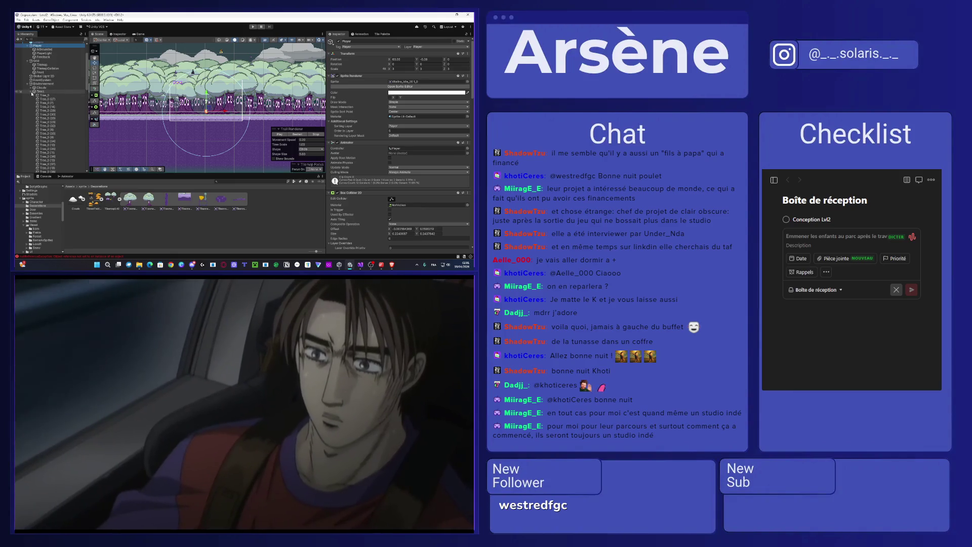
left_click(31, 92)
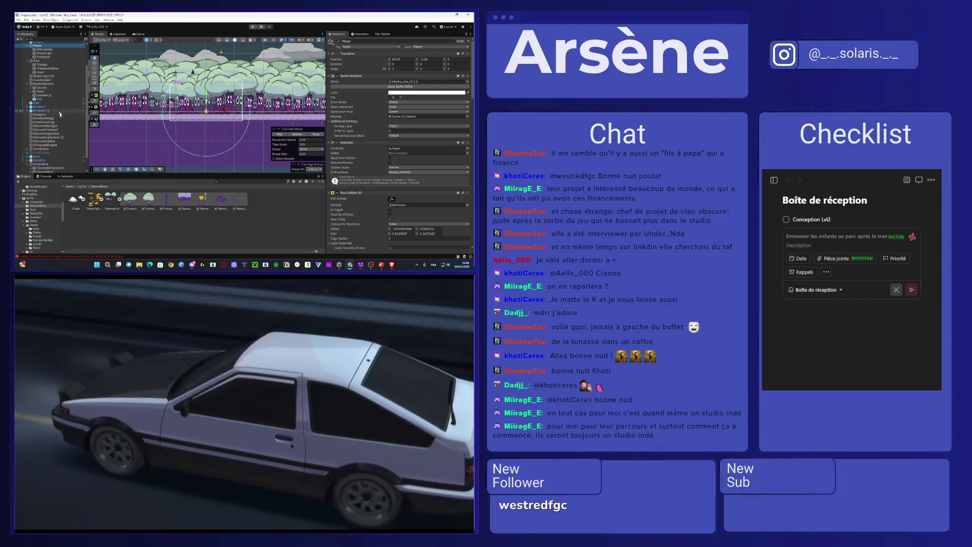
scroll(58, 149, "down", 2)
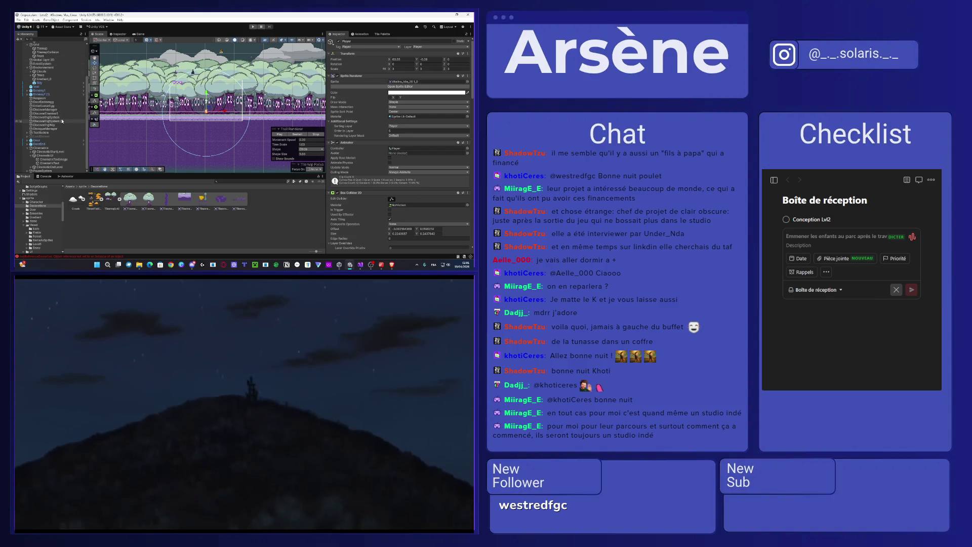
scroll(62, 121, "up", 4)
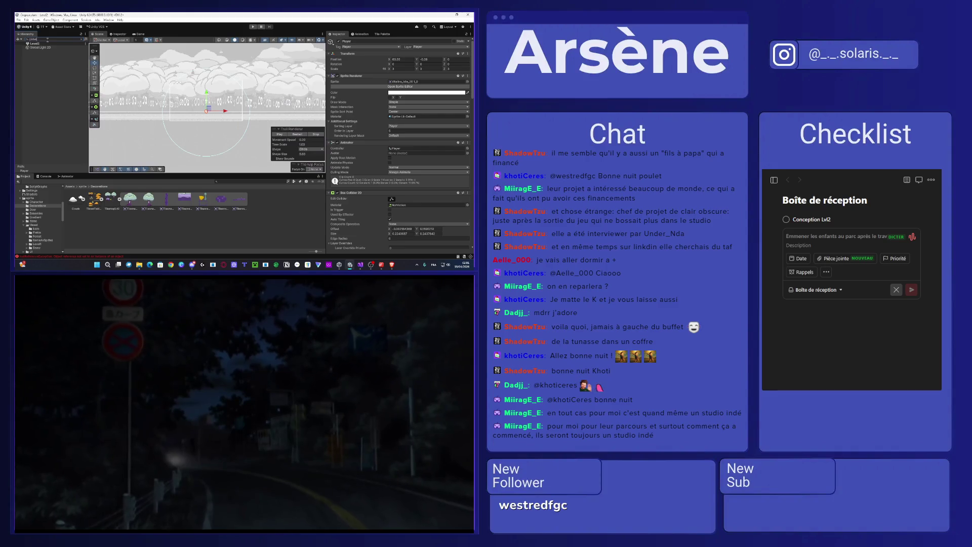
Step: Shift the Global Light 2D colour from yellow toward green-cyan and preview it
left_click(49, 49)
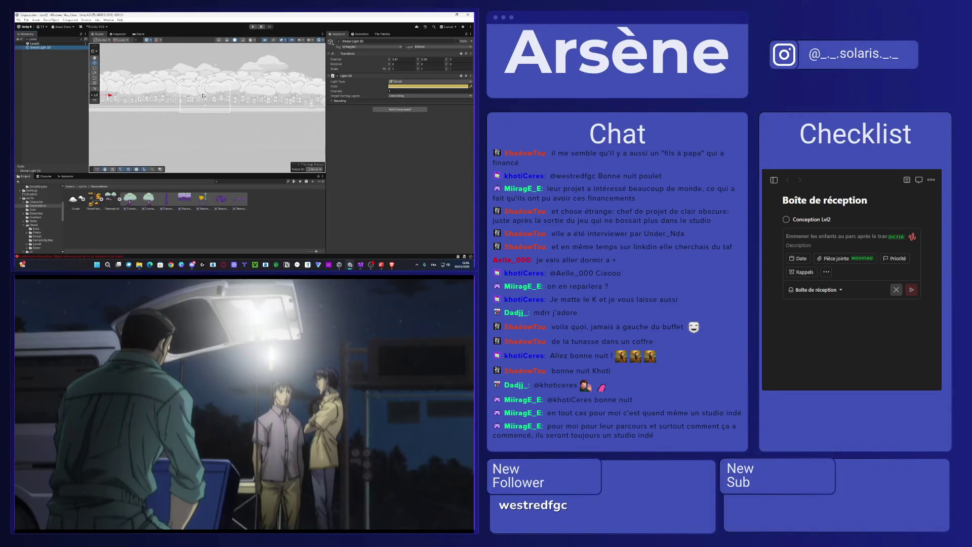
left_click(430, 86)
left_click_drag(436, 106, 410, 118)
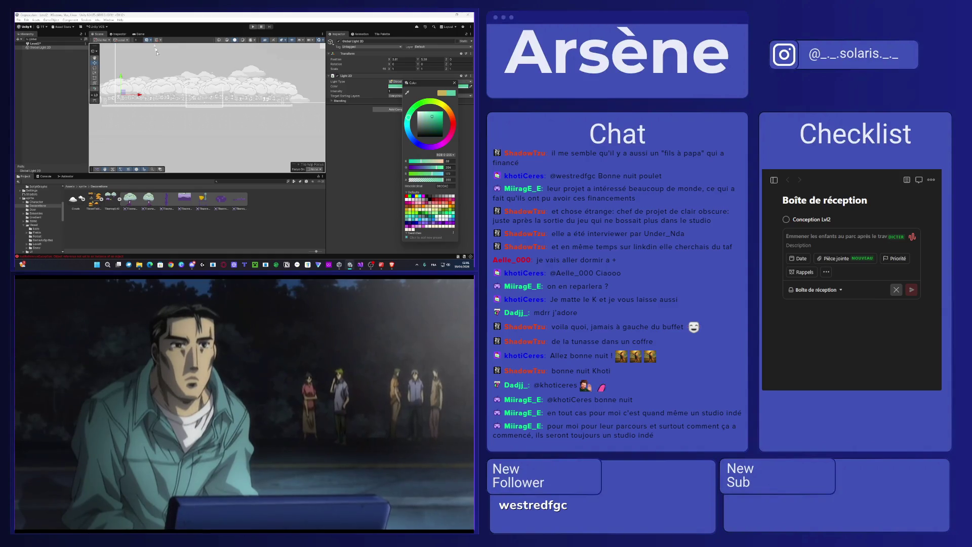
left_click(141, 33)
Step: Refine the light colour's hue and saturation to a blue-purple tint
left_click(425, 87)
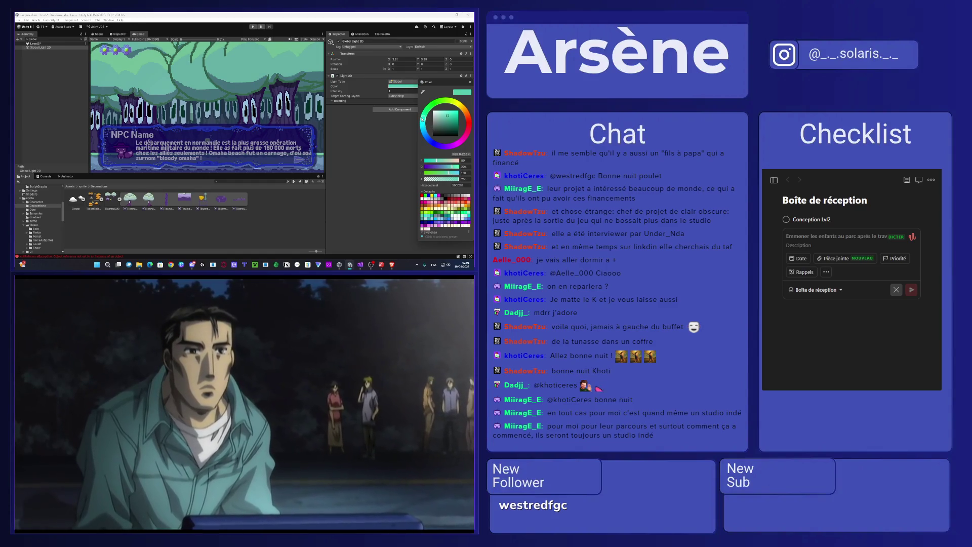
left_click(461, 120)
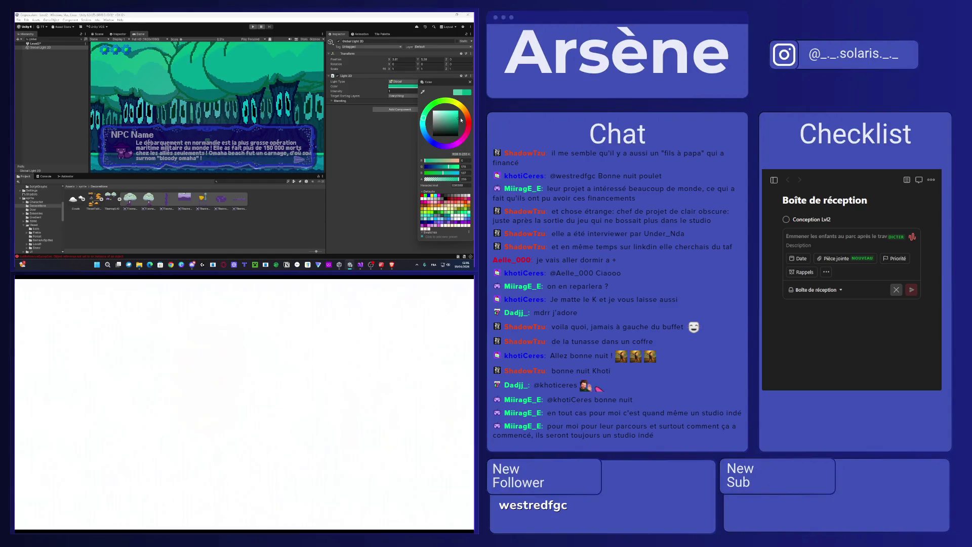
left_click(447, 121)
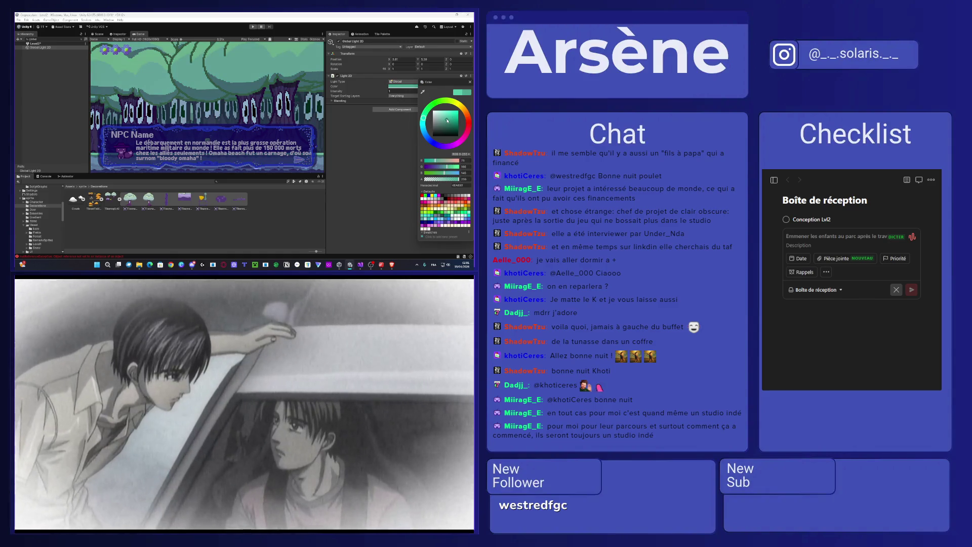
left_click(446, 119)
left_click(443, 118)
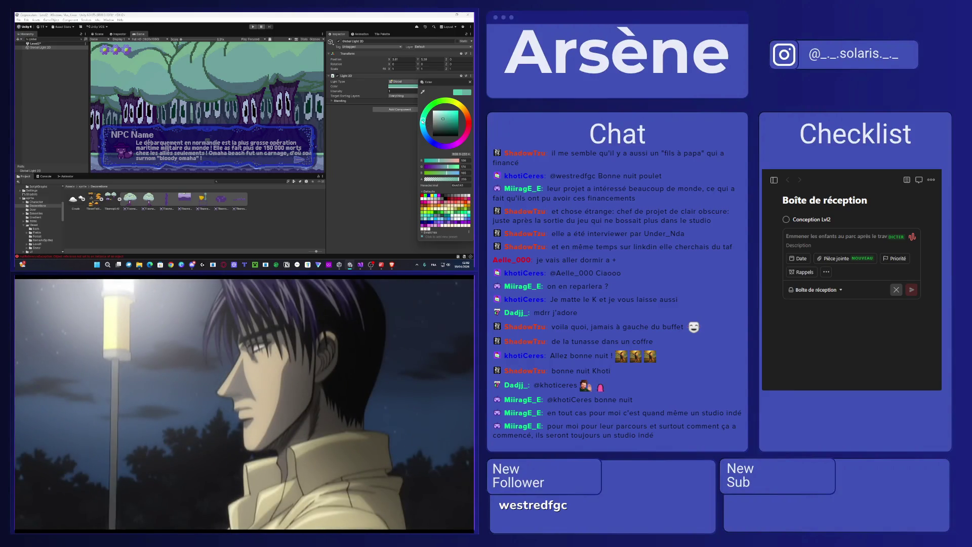
left_click_drag(422, 121, 440, 150)
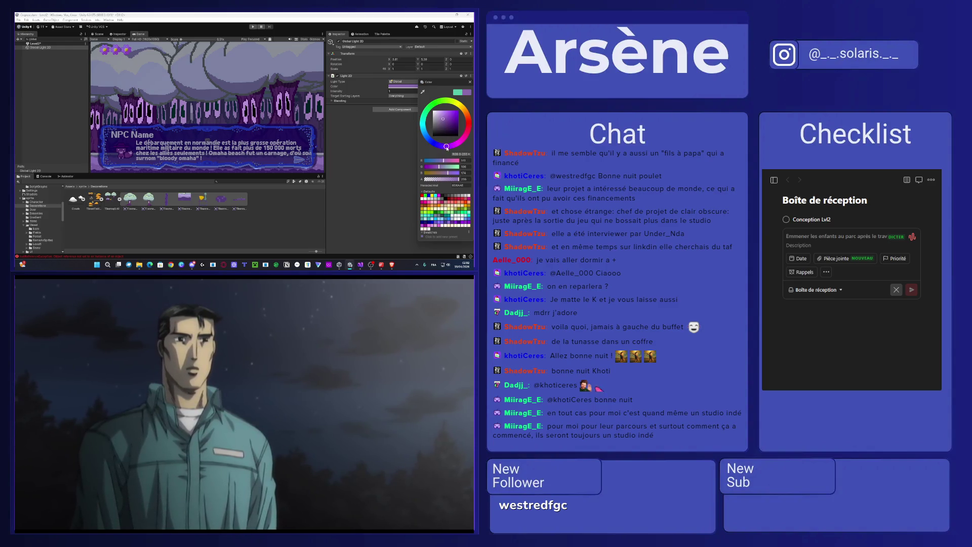
left_click_drag(430, 141, 426, 137)
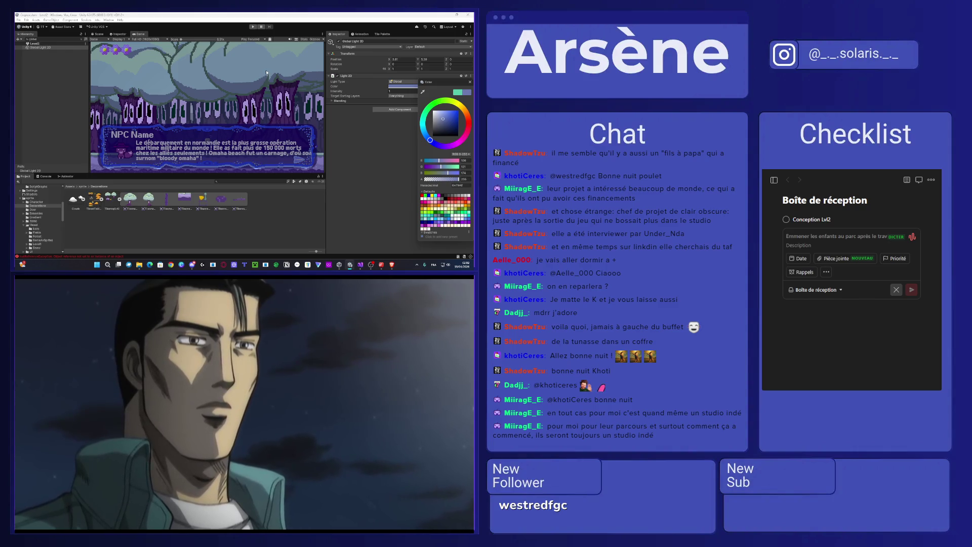
left_click(253, 32)
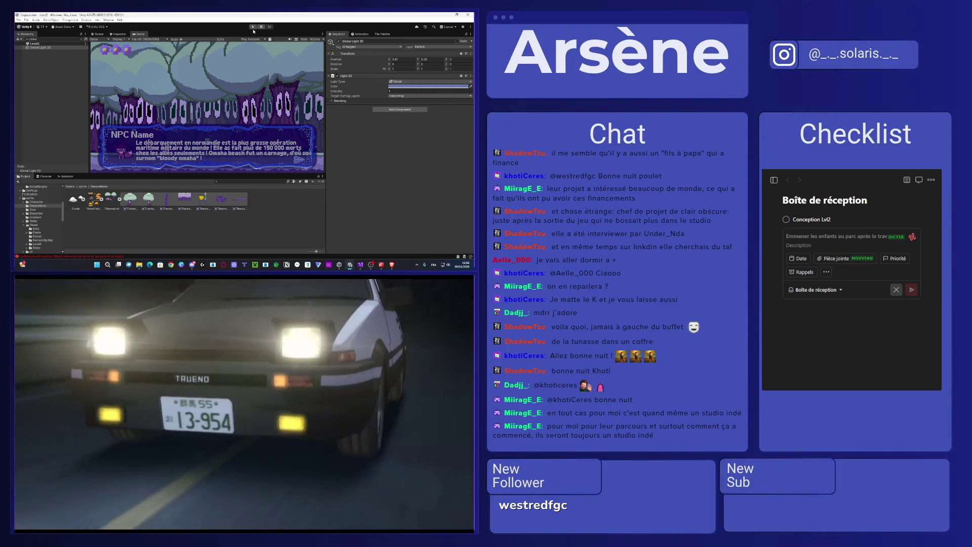
Step: Play the level, dismiss the NPC dialogue, walk right to the sign, then return to Scene view
left_click(252, 27)
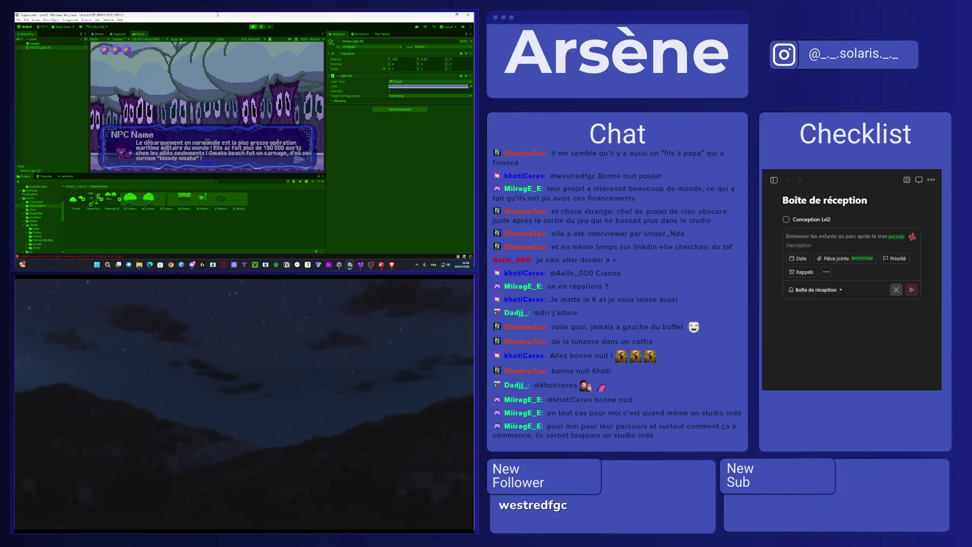
key("space")
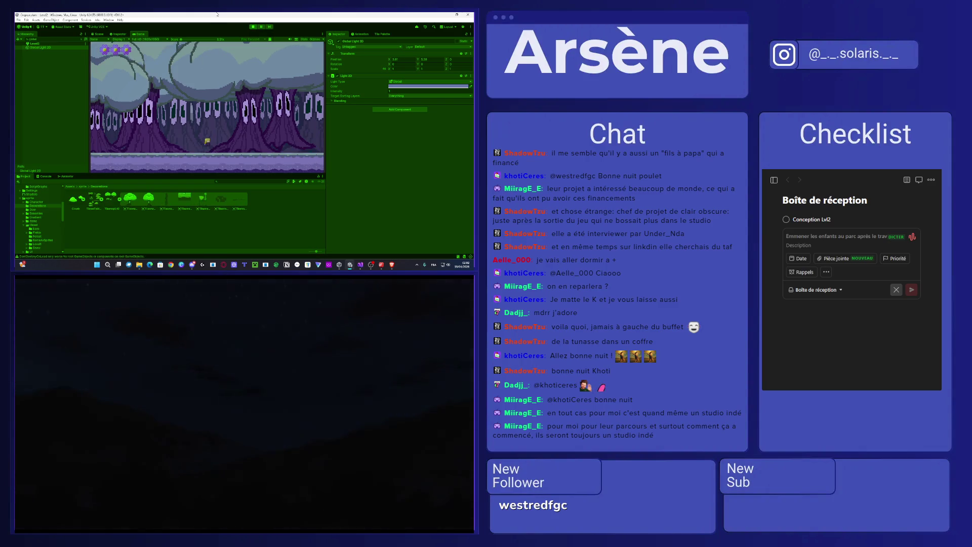
key("Right")
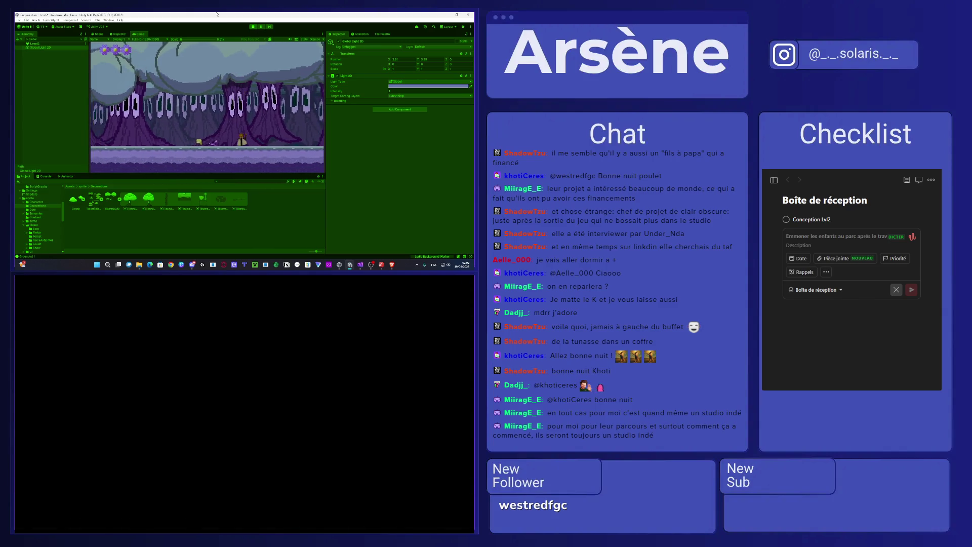
key("Right")
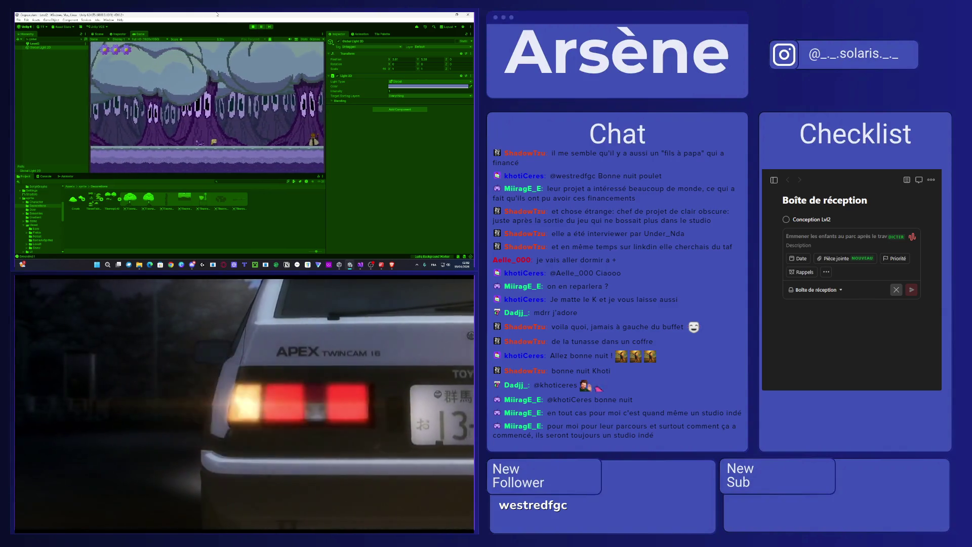
key("Right")
key("Right")
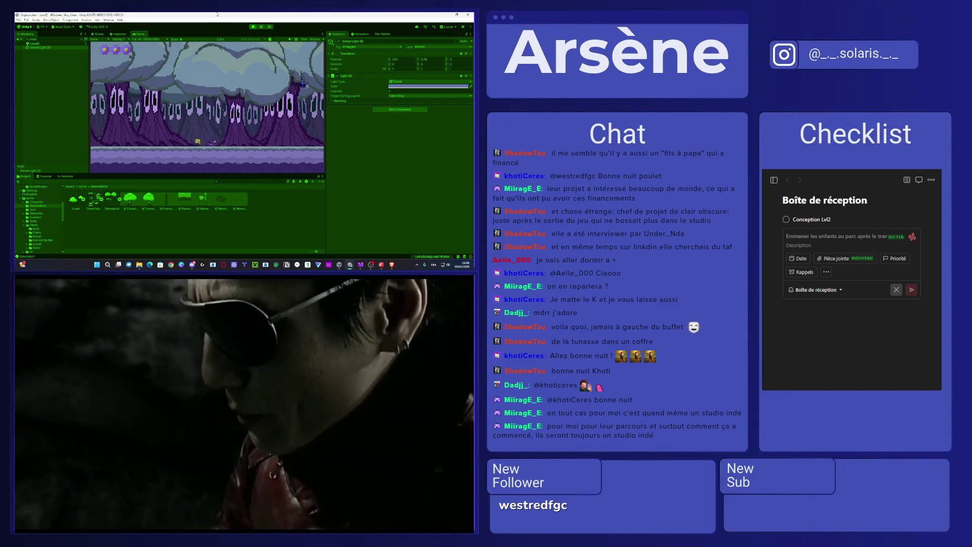
key("Right")
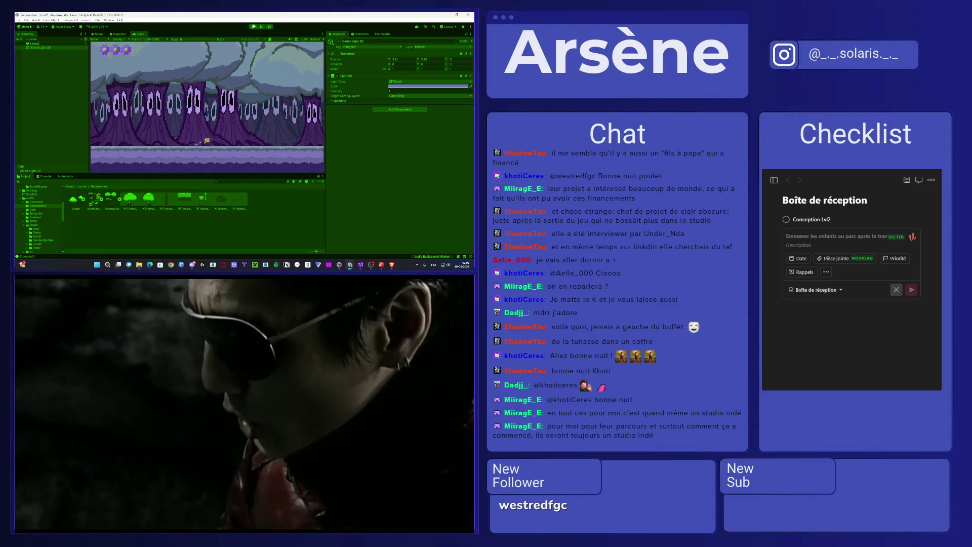
left_click(253, 26)
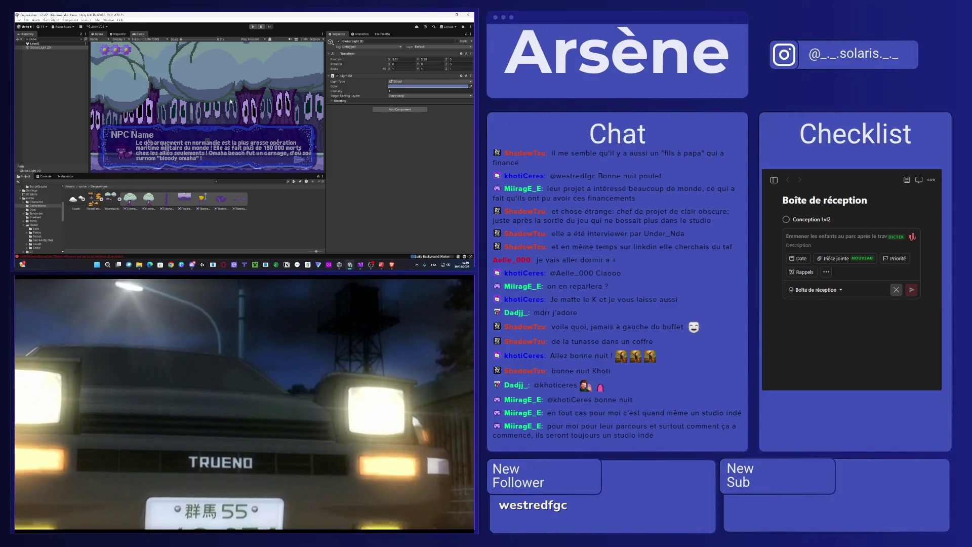
key("ctrl+1")
Step: Skip to the next episode, dismiss the blocking notice and play it full screen
mouse_move(398, 519)
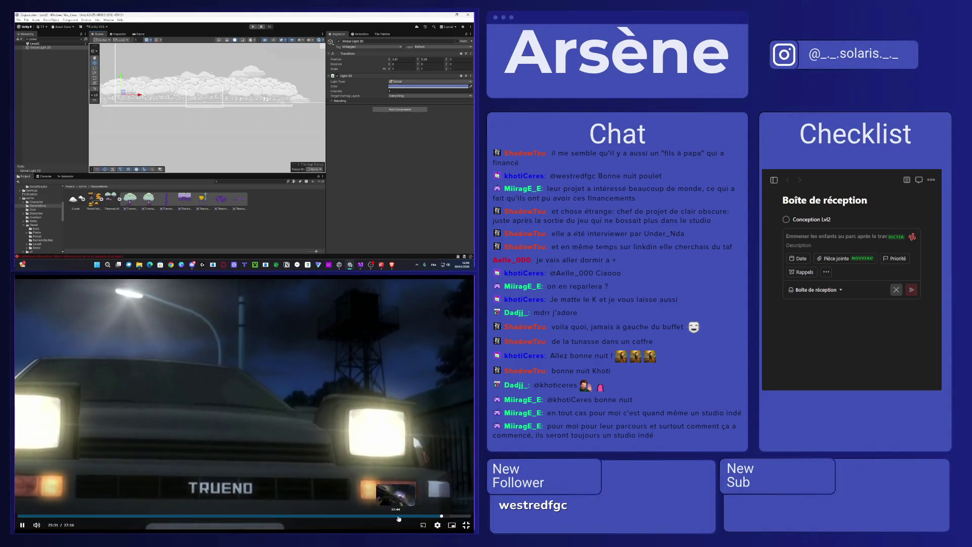
left_click(466, 525)
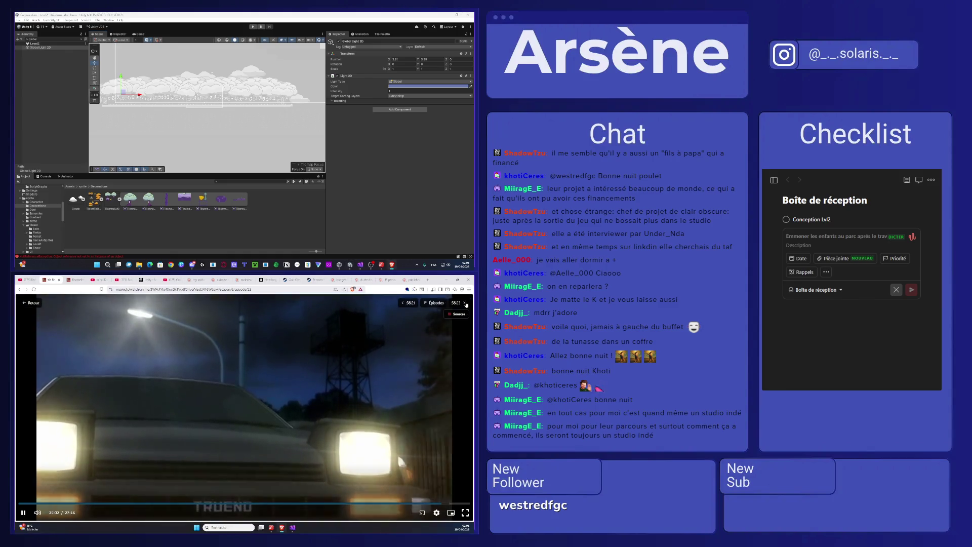
left_click(466, 303)
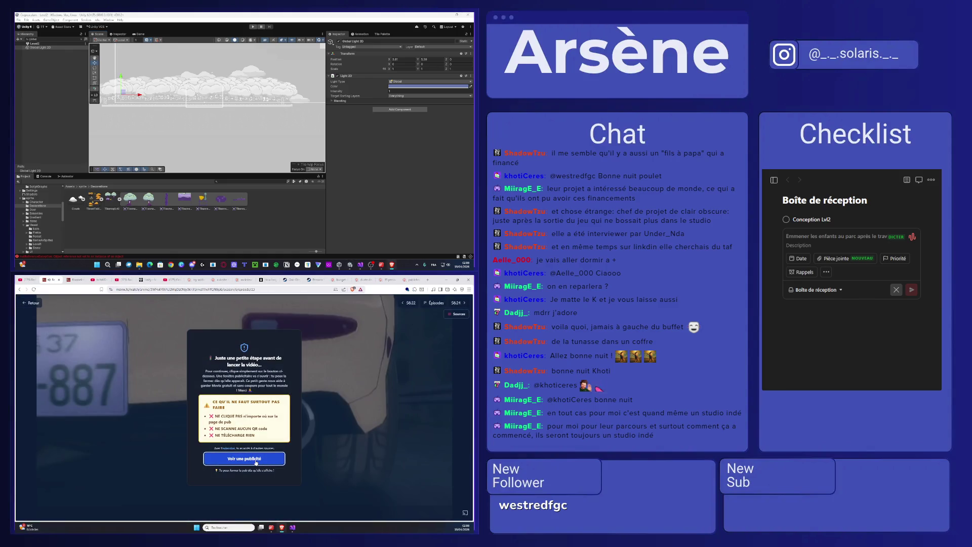
left_click(256, 462)
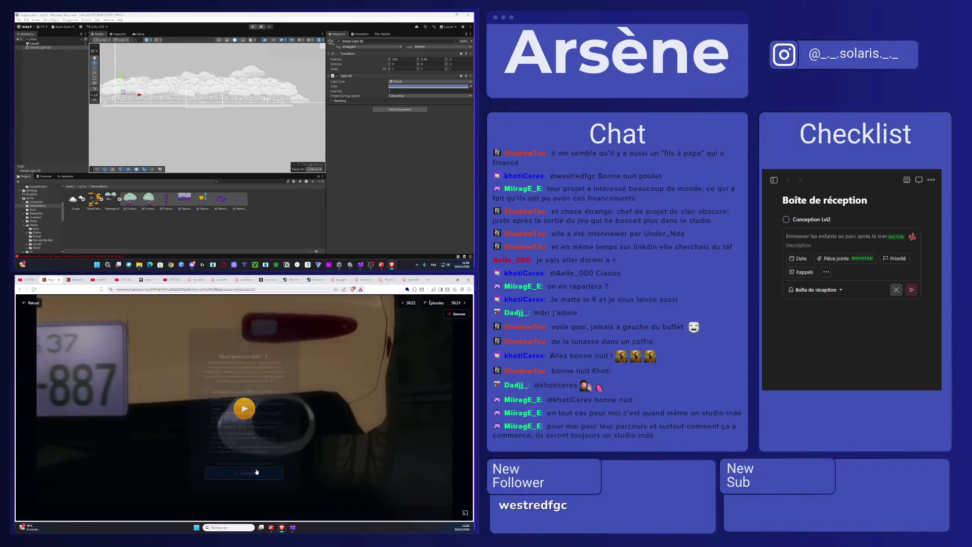
left_click(465, 513)
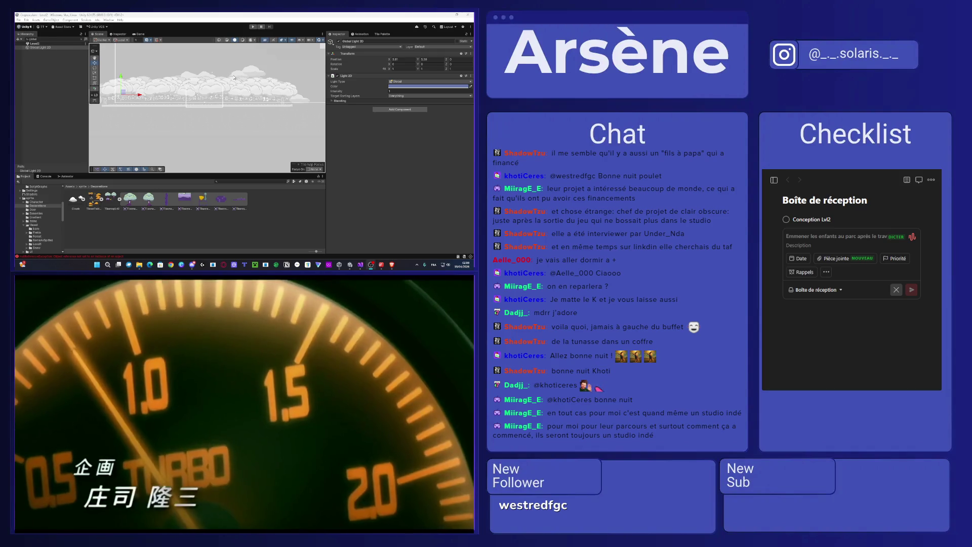
left_click(29, 108)
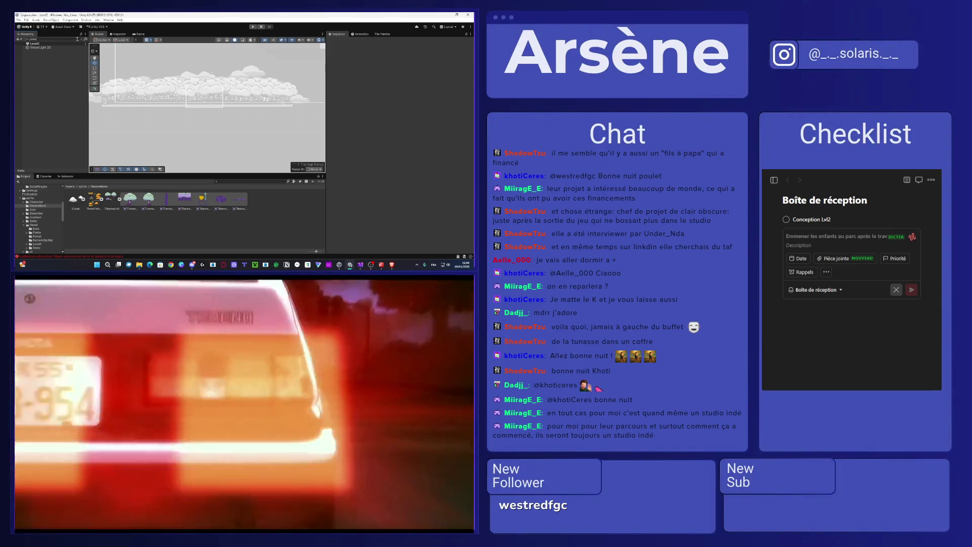
Step: Clear the Hierarchy search and delete the Fog object
left_click(81, 40)
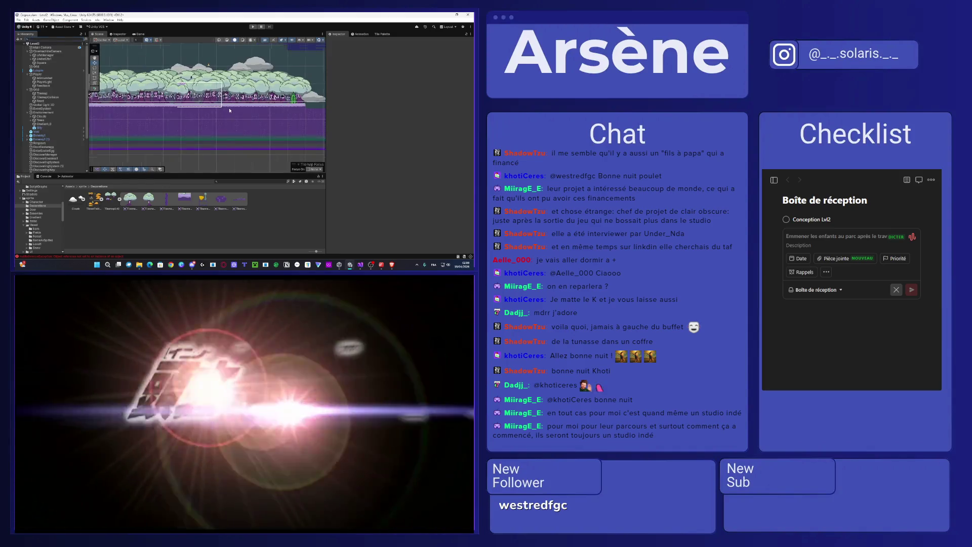
scroll(229, 101, "up", 5)
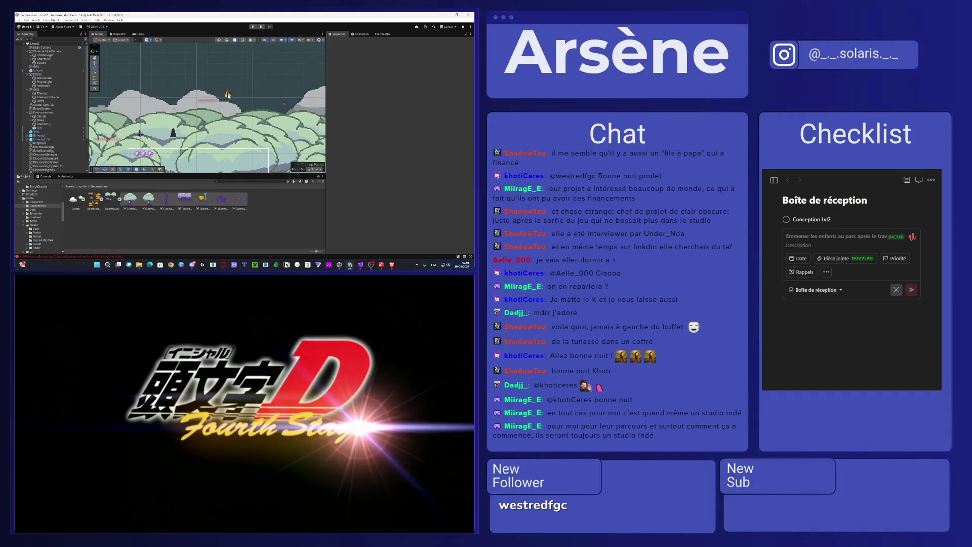
left_click(228, 94)
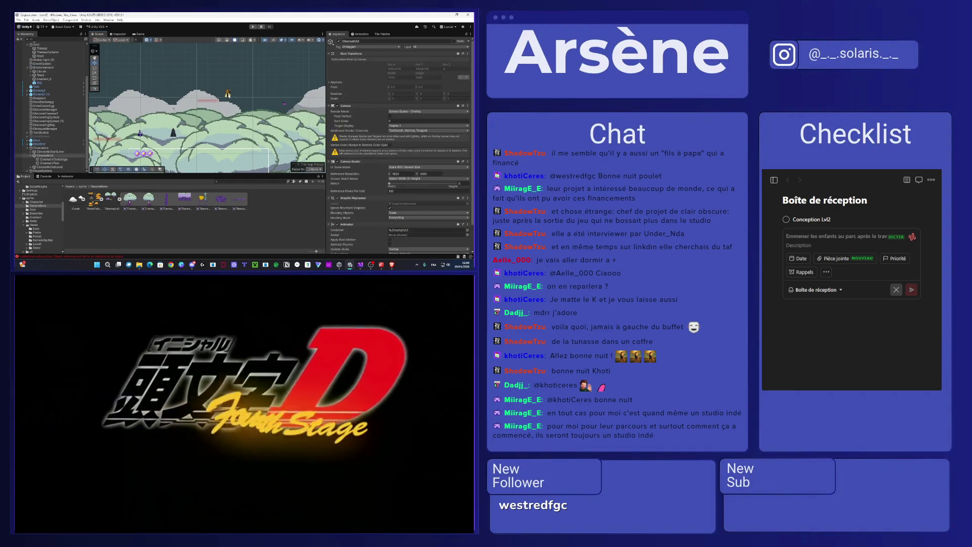
left_click(228, 94)
key("Delete")
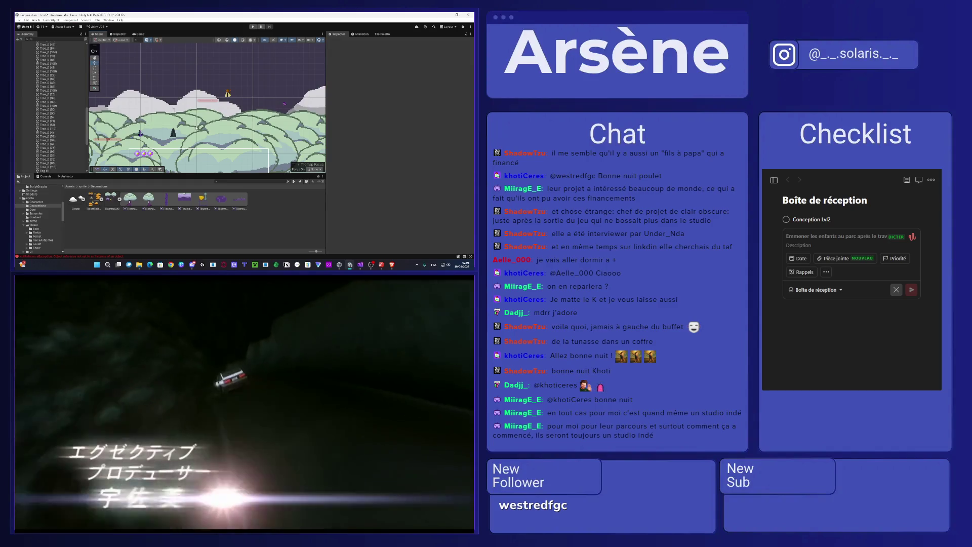
Step: Delete the Enemy sprite from the level
left_click(282, 106)
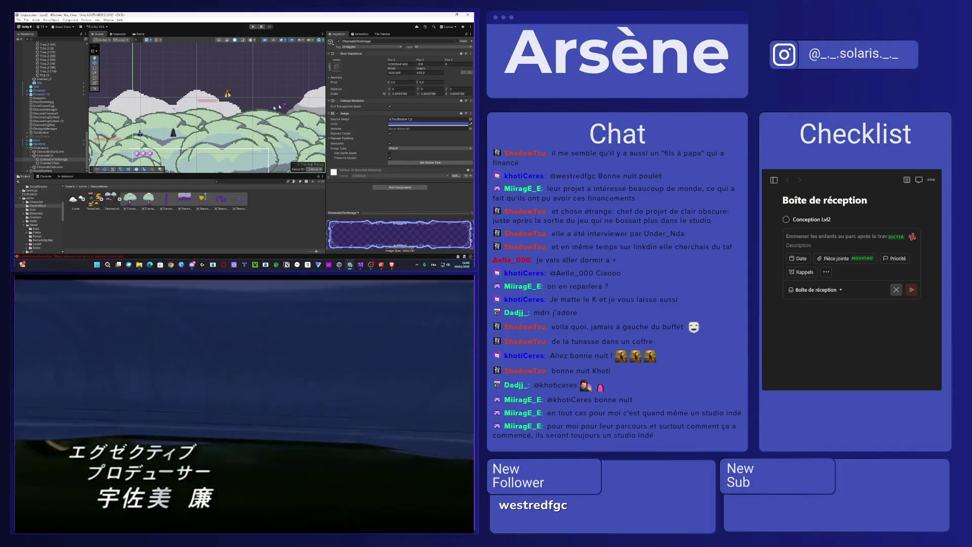
left_click(140, 133)
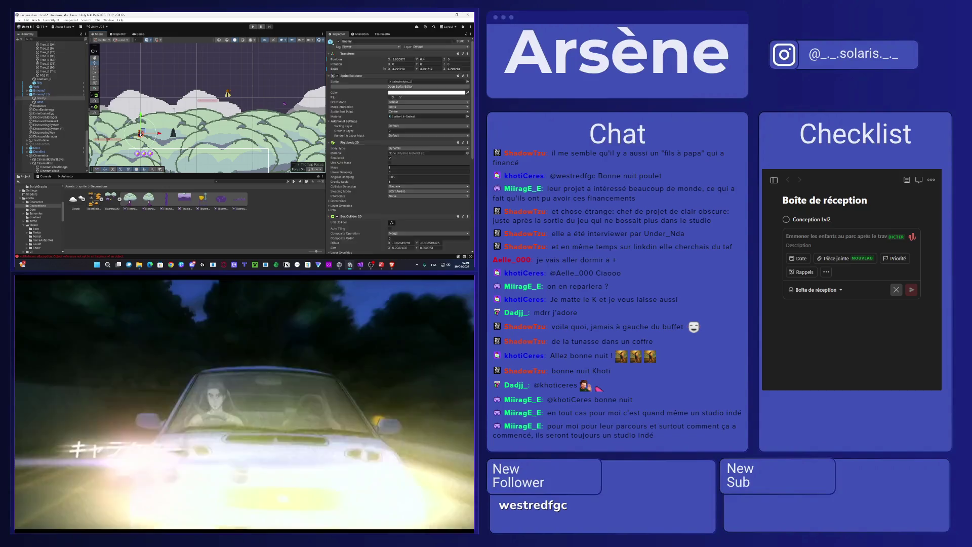
key("Delete")
left_click(40, 132)
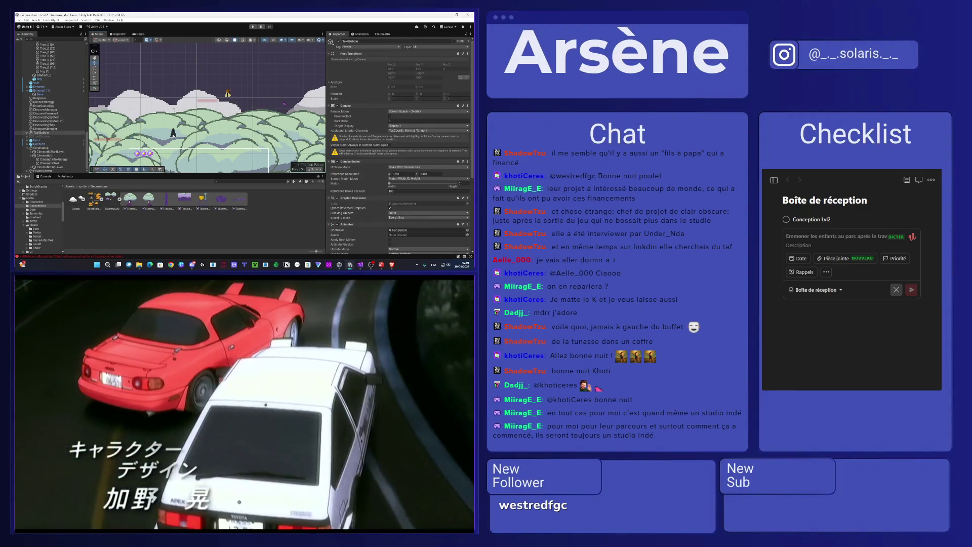
left_click(173, 133)
Step: Pan the level view left and start Play mode to test the level
scroll(242, 103, "down", 3)
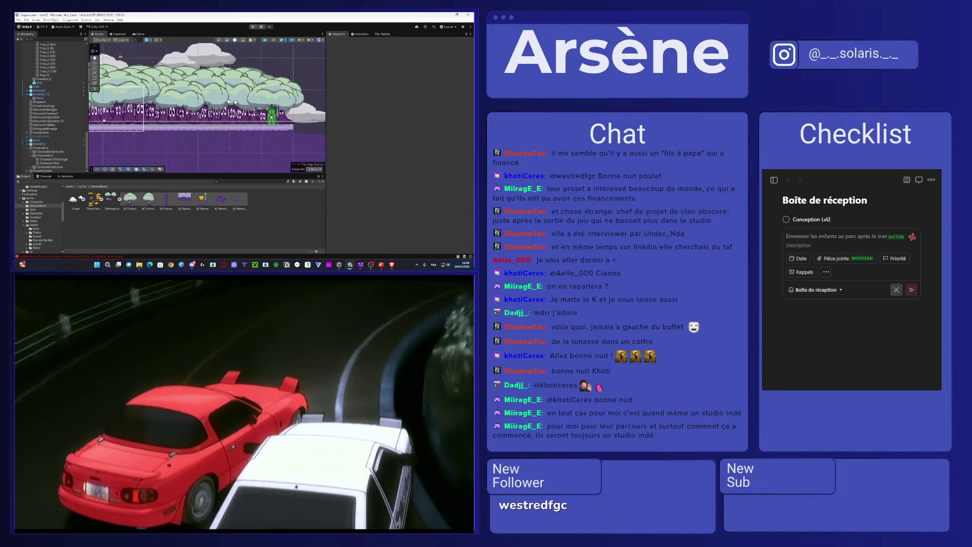
scroll(174, 117, "up", 2)
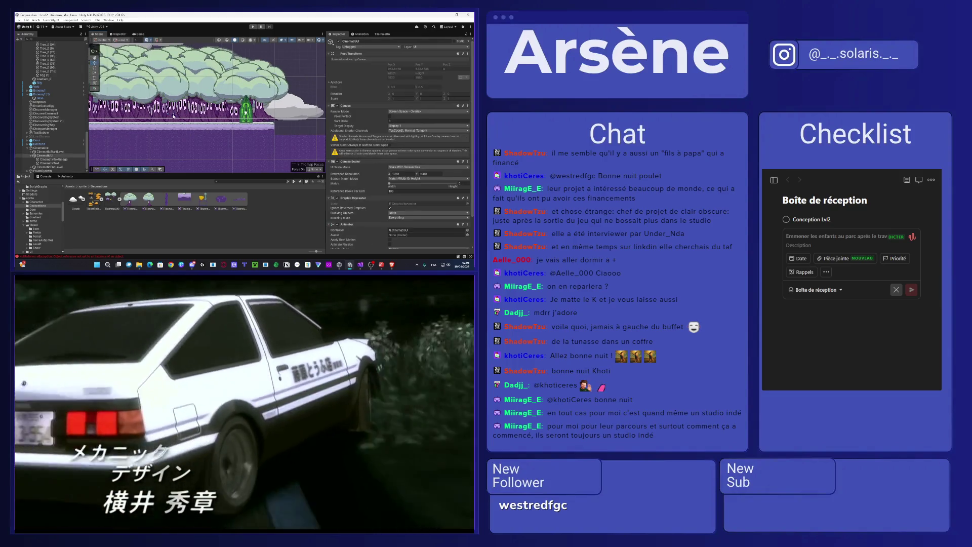
scroll(165, 118, "down", 3)
scroll(164, 118, "up", 2)
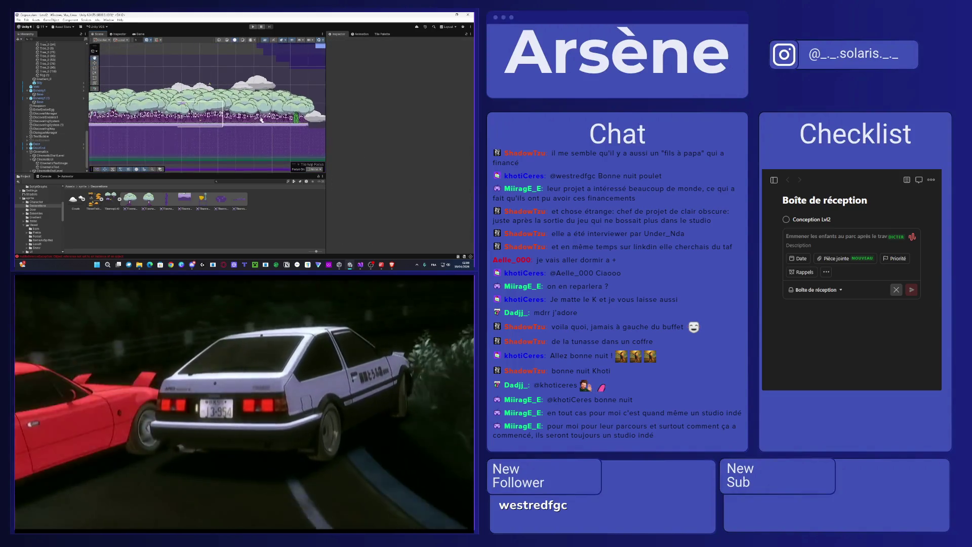
scroll(146, 117, "up", 4)
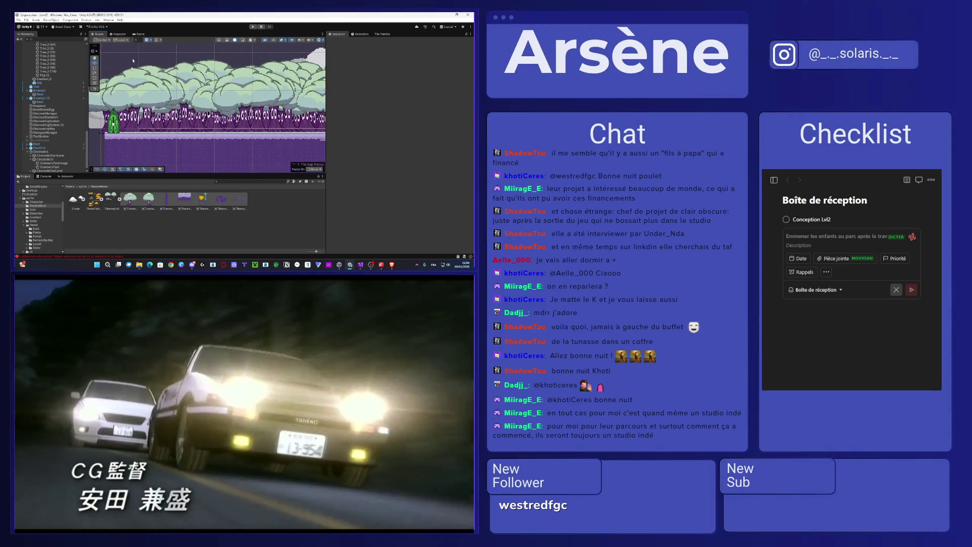
scroll(150, 75, "up", 3)
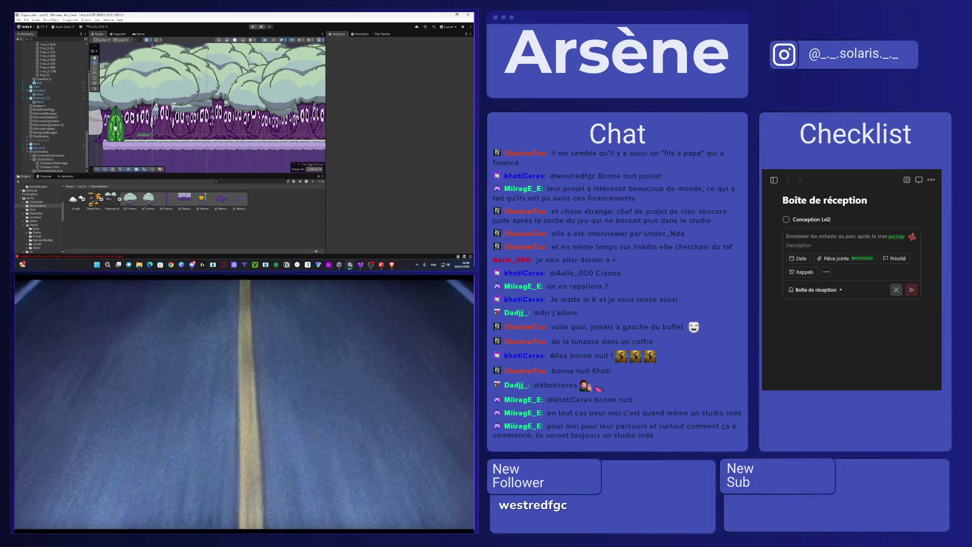
scroll(161, 105, "down", 5)
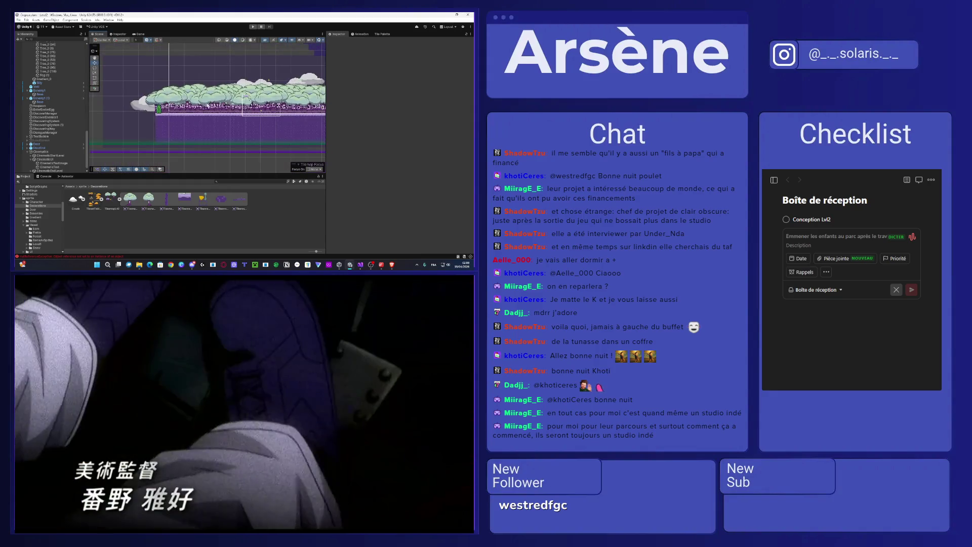
left_click_drag(268, 80, 183, 83)
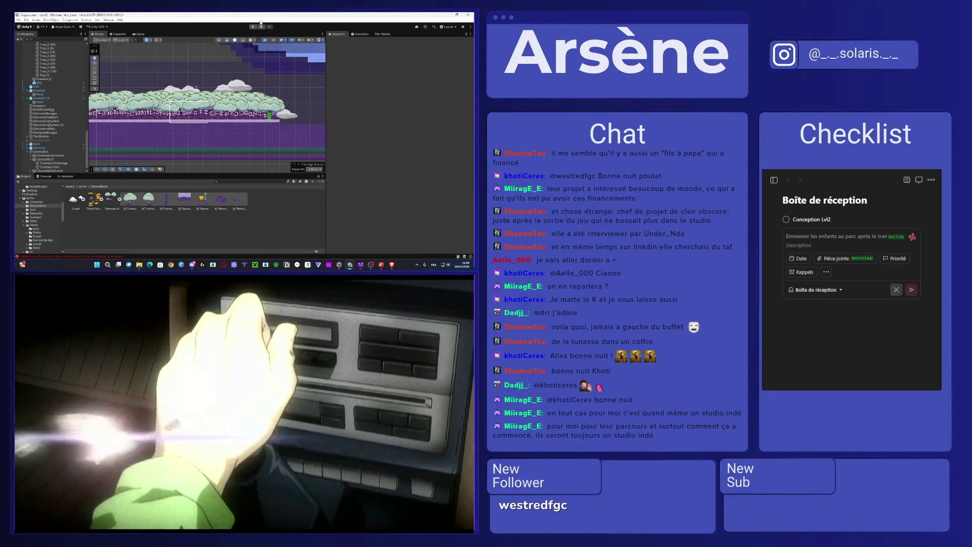
left_click(253, 28)
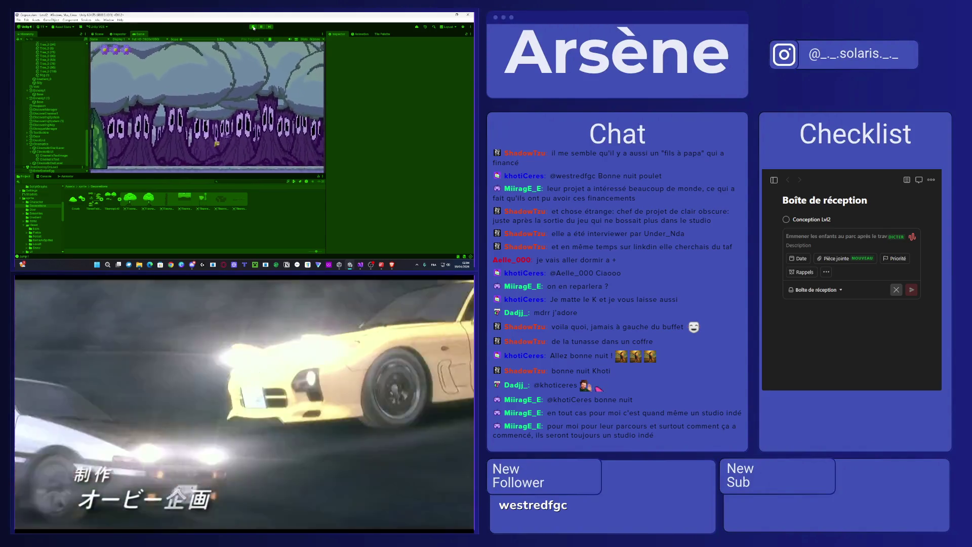
Step: Stop play mode and set PauseSystem > PauseScreen's Image colour to cyan
left_click(253, 28)
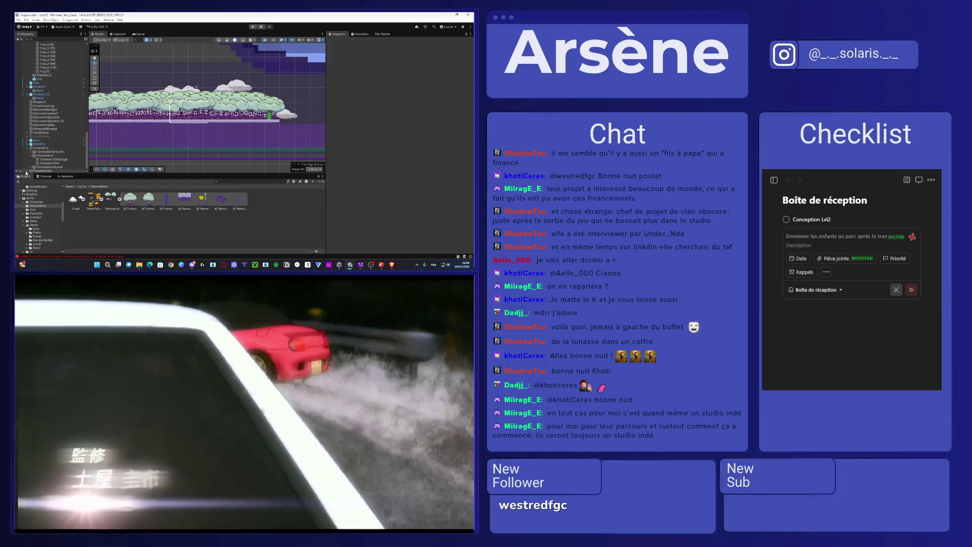
left_click(27, 171)
left_click(38, 167)
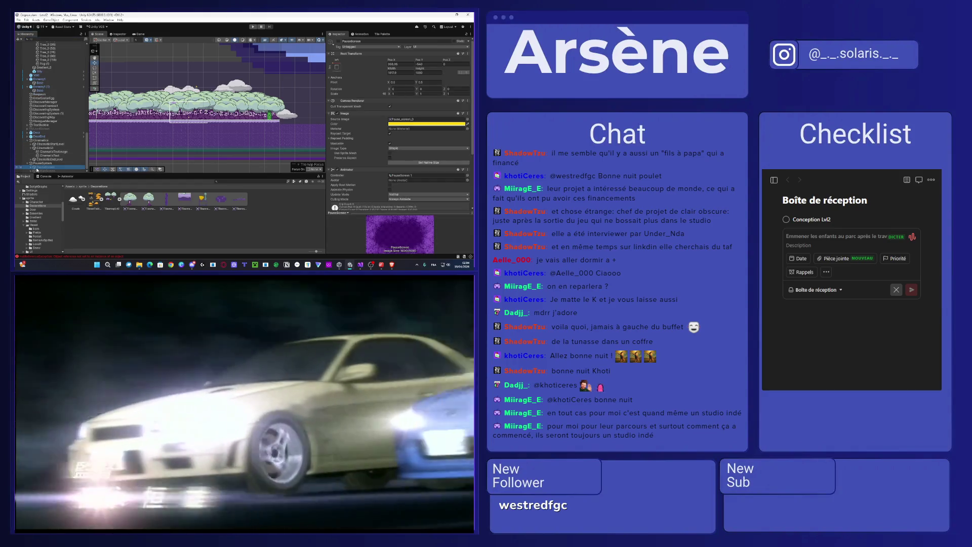
left_click(427, 123)
left_click(420, 135)
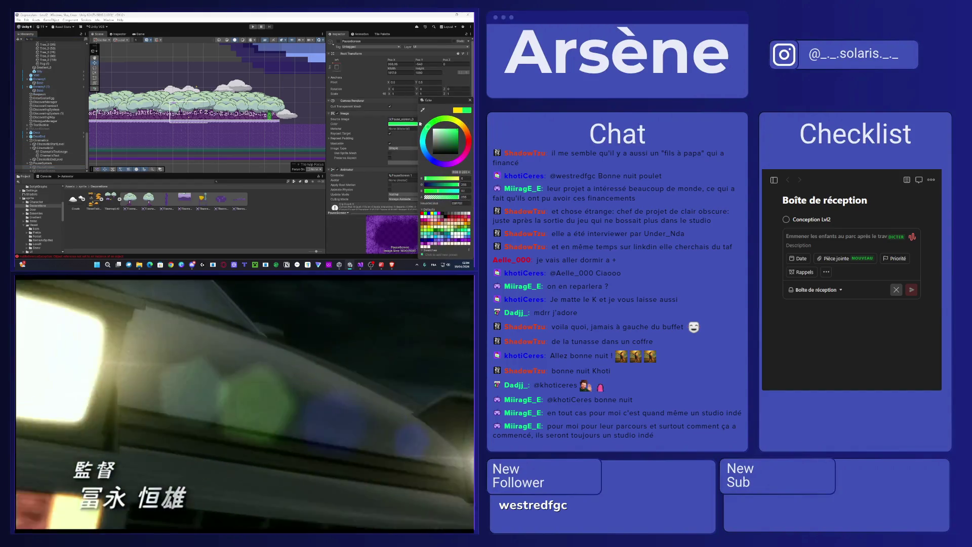
mouse_move(414, 144)
left_mouse_down()
mouse_move(420, 161)
mouse_move(409, 133)
left_mouse_up()
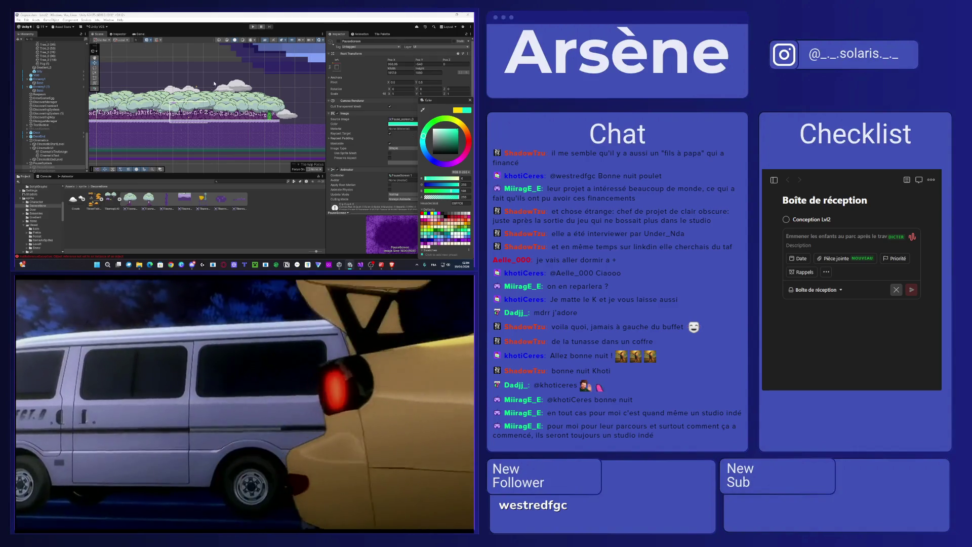
left_click(195, 128)
key("f")
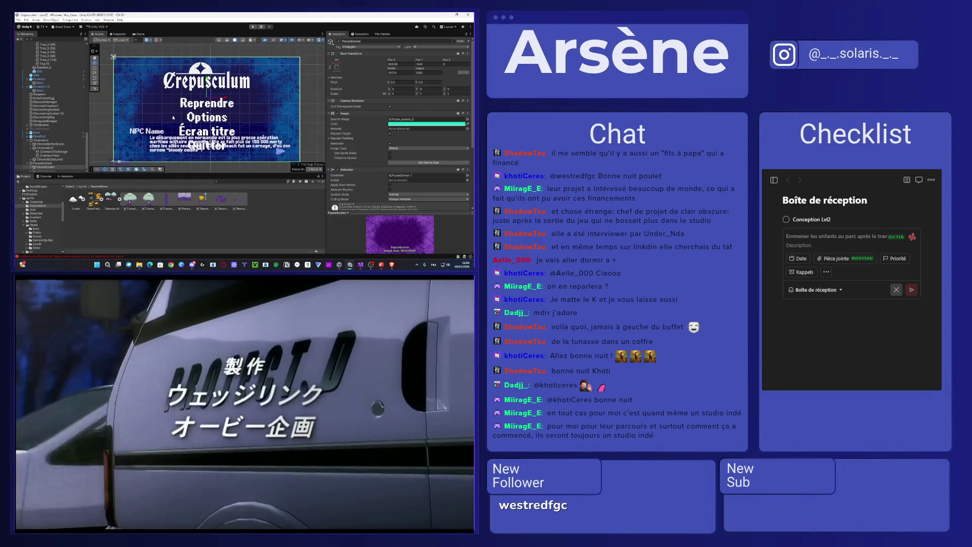
Step: Shift the PauseScreen Image colour toward green then blue, and start Play mode
left_click(413, 124)
left_click_drag(420, 139, 419, 131)
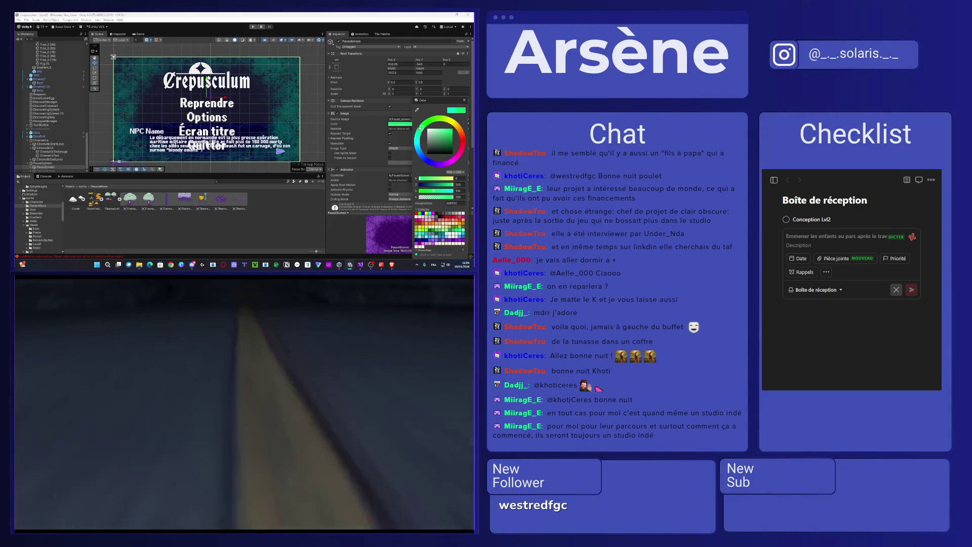
mouse_move(419, 131)
left_mouse_down()
mouse_move(424, 163)
mouse_move(420, 130)
mouse_move(443, 132)
mouse_move(412, 123)
mouse_move(453, 137)
mouse_move(461, 118)
mouse_move(469, 136)
mouse_move(423, 128)
mouse_move(455, 130)
left_mouse_up()
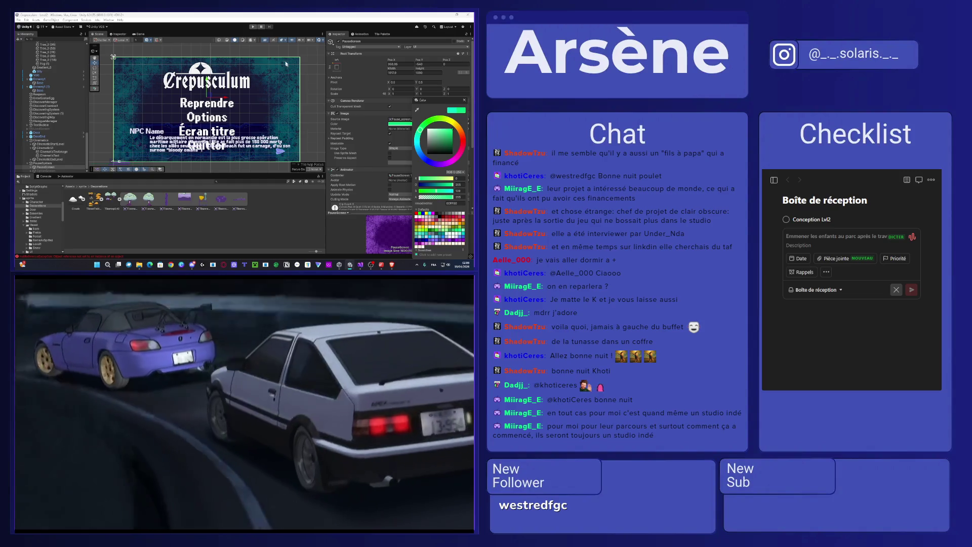
left_click(253, 28)
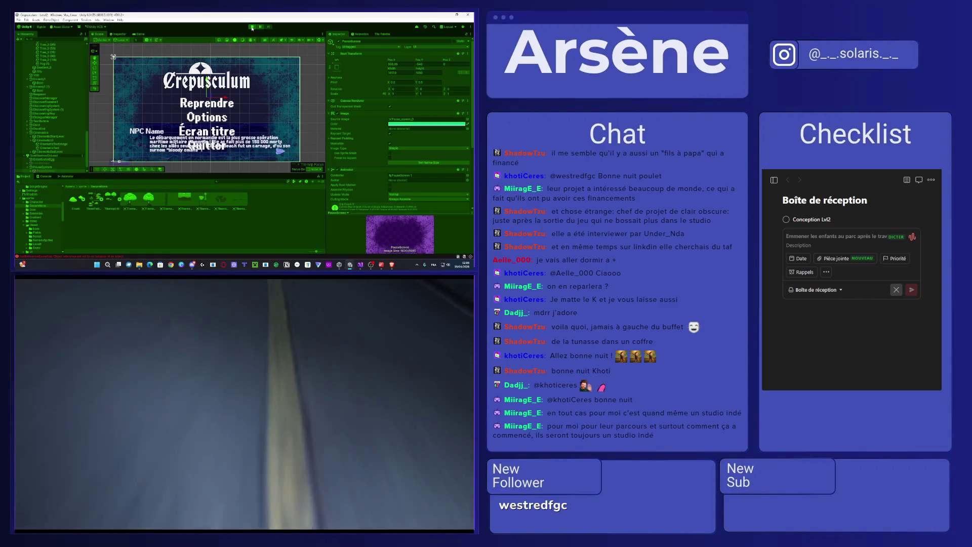
Step: Toggle the pause menu with Escape, visit Options and back, choose Reprendre, then stop Play mode
key("Escape")
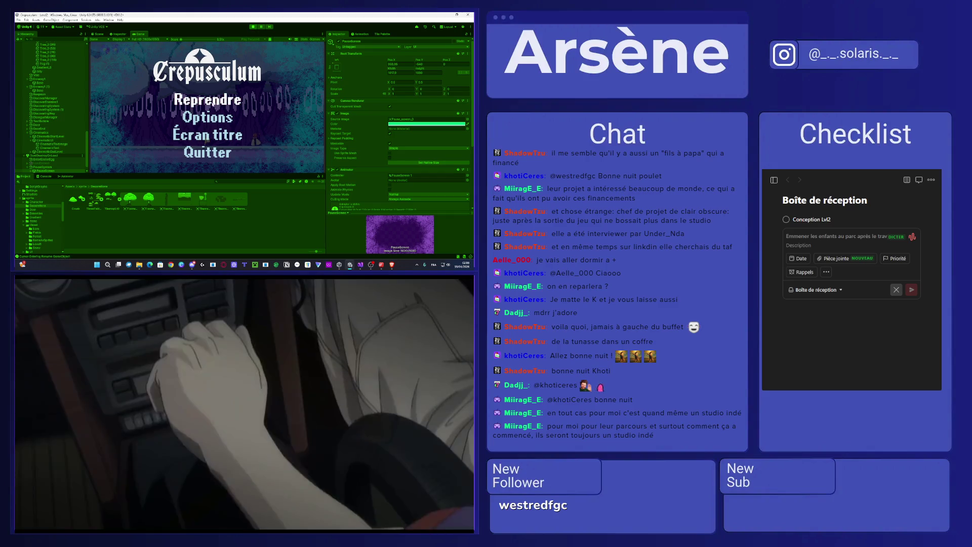
key("Escape")
key("Escape")
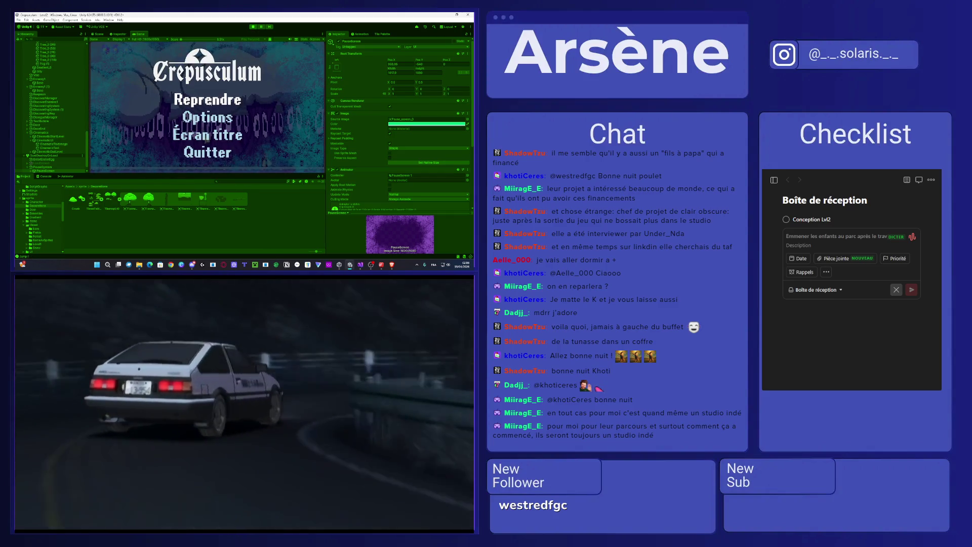
key("Escape")
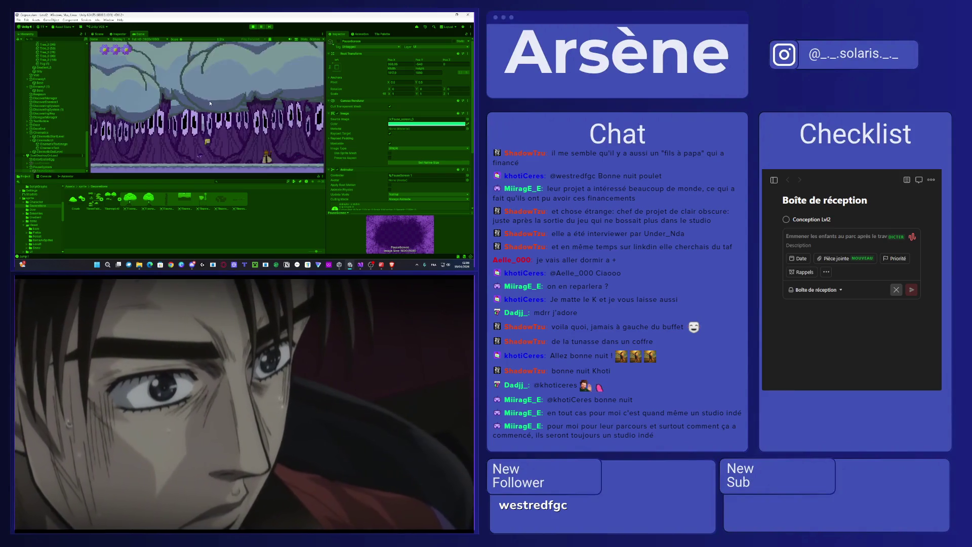
key("Escape")
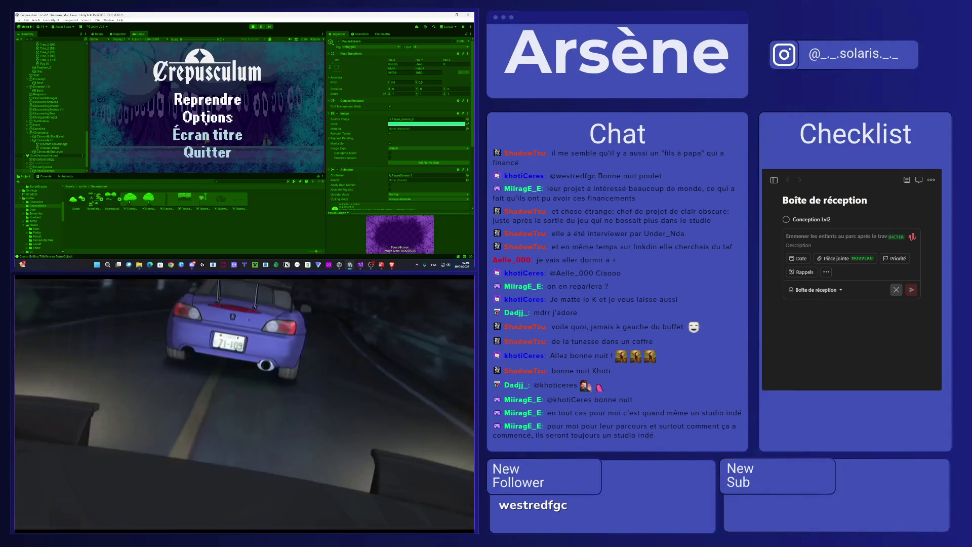
left_click(206, 121)
left_click(207, 144)
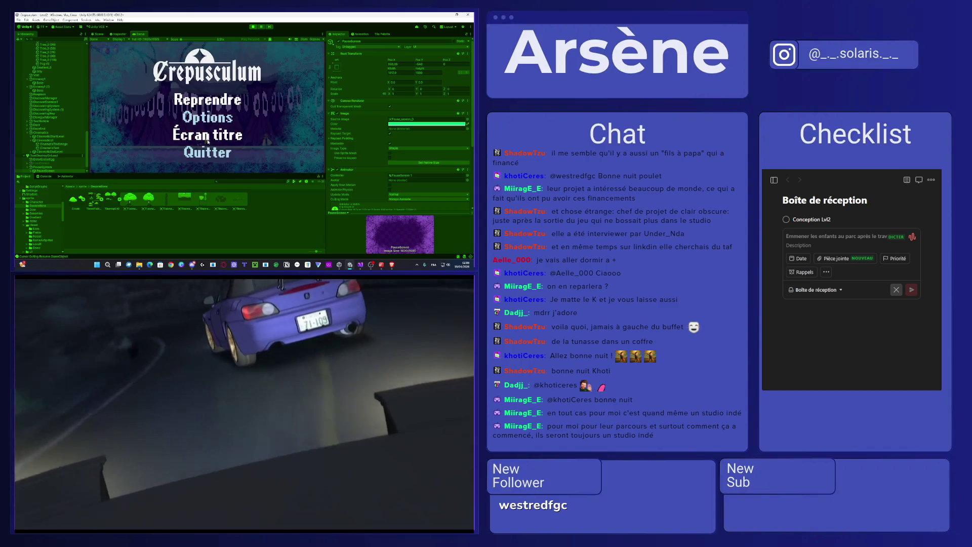
left_click(204, 100)
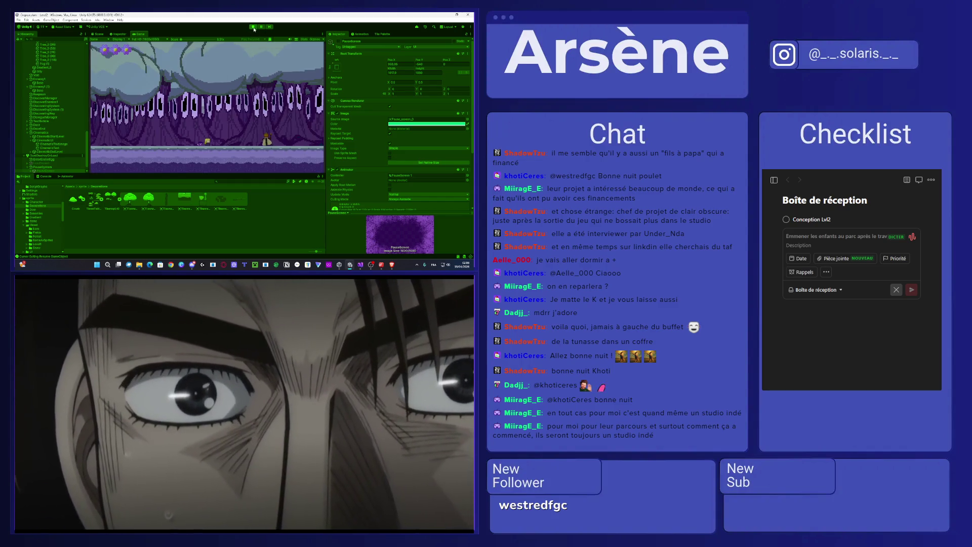
key("ctrl+p")
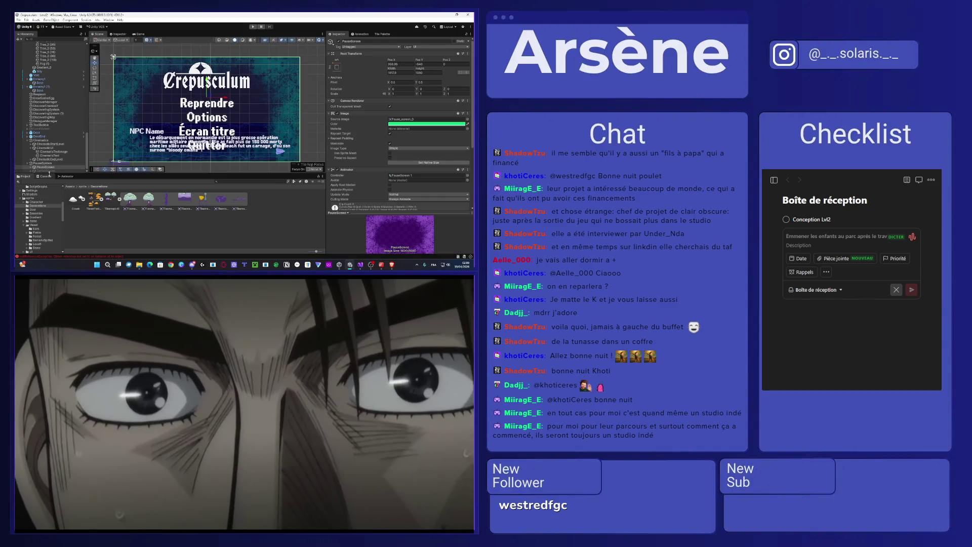
Step: Recolour the OptionScreen image from yellow to a green-teal hue
left_click(44, 171)
left_click(424, 123)
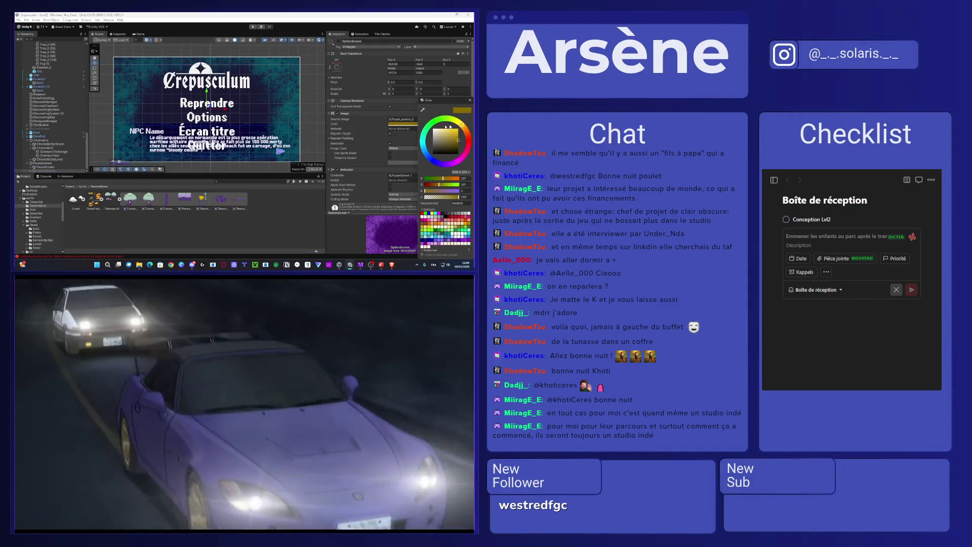
left_click(435, 122)
left_click_drag(434, 122, 430, 125)
Step: Deactivate the PauseScreen object so its overlay is hidden
left_click(44, 167)
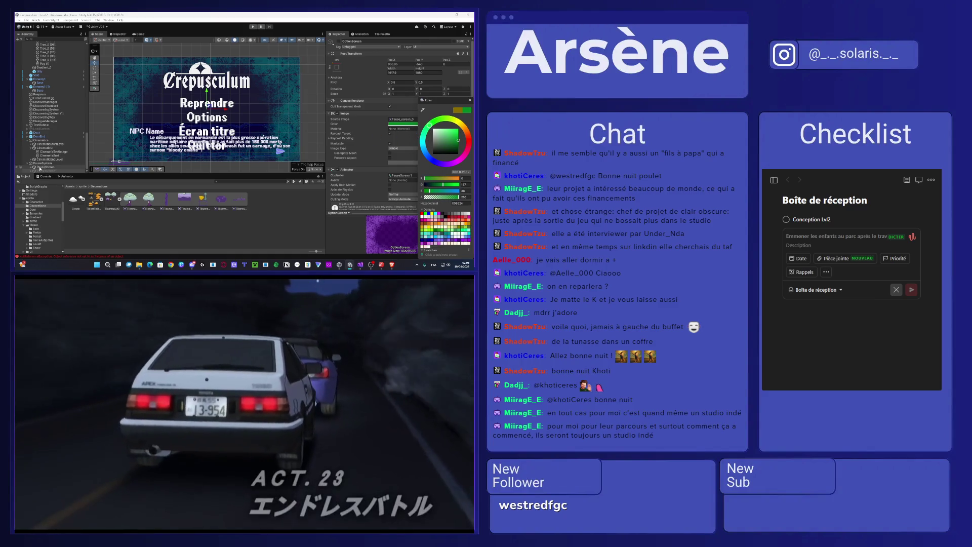
left_click(338, 41)
scroll(173, 113, "up", 3)
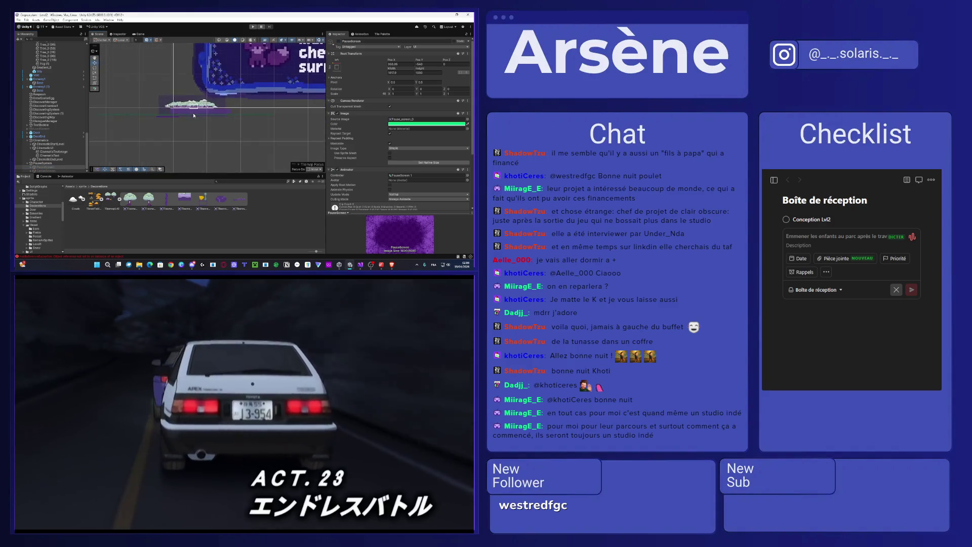
scroll(193, 115, "down", 5)
scroll(143, 103, "up", 3)
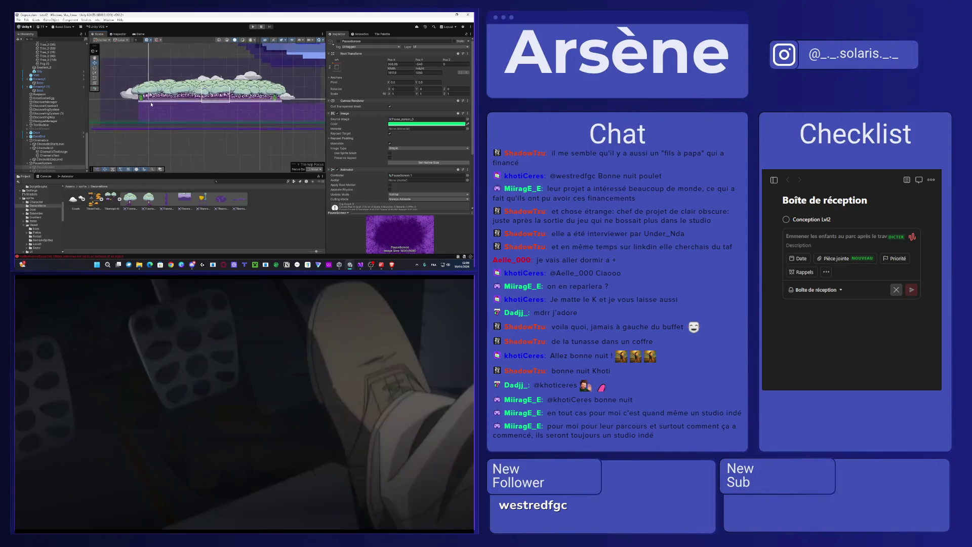
Step: Frame the chosen tree object in the Scene view and zoom in on it
double_click(64, 131)
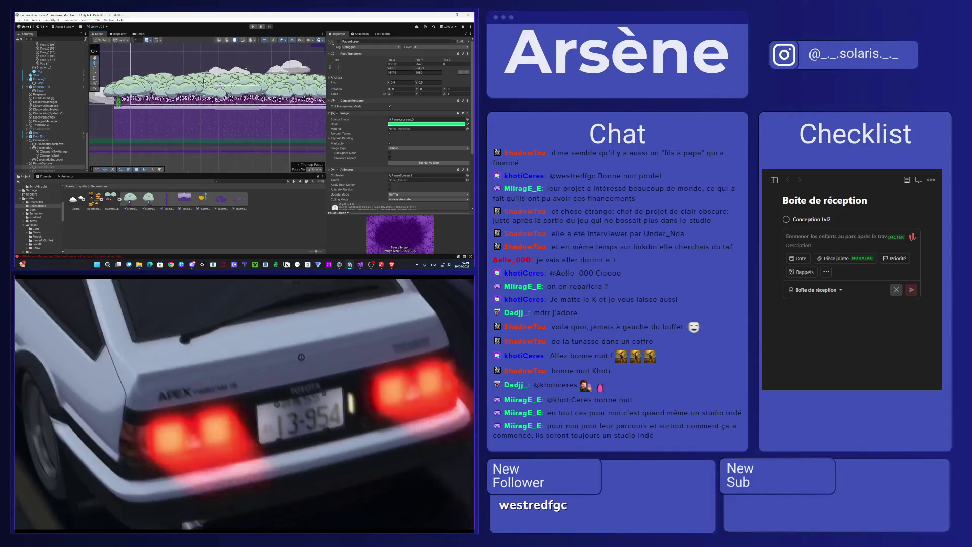
scroll(32, 64, "up", 3)
scroll(49, 84, "up", 5)
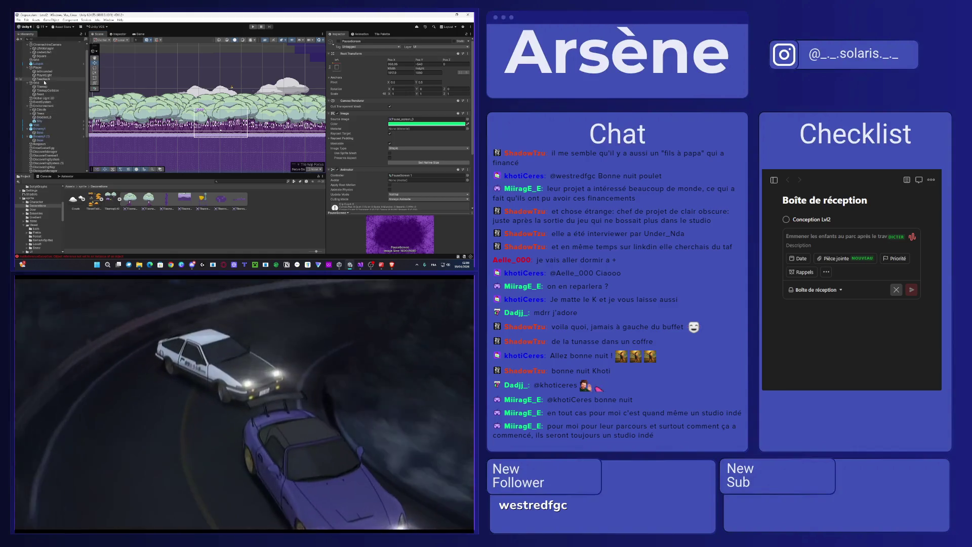
scroll(53, 66, "up", 2)
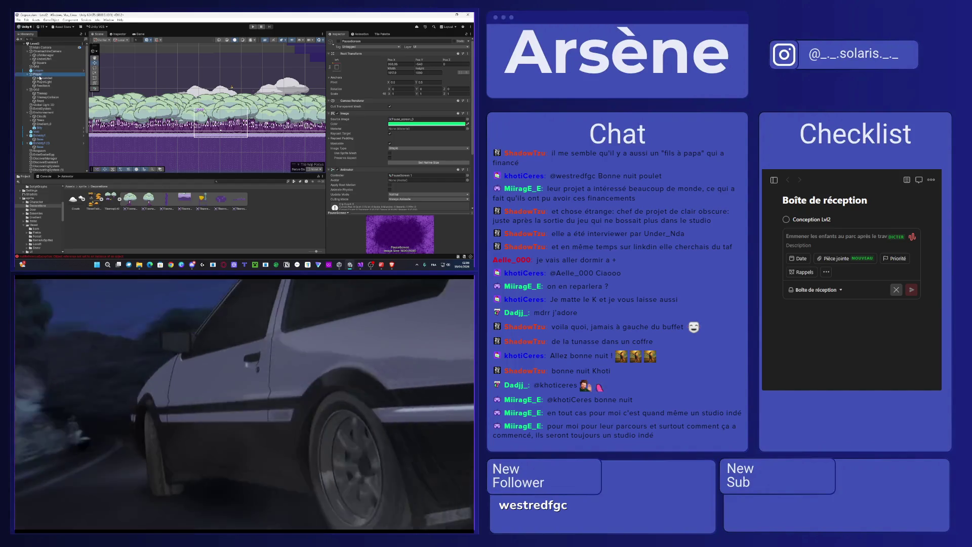
Step: Select the Player and open its Trail Renderer colour gradient, currently orange to yellow
left_click(38, 75)
scroll(379, 122, "down", 10)
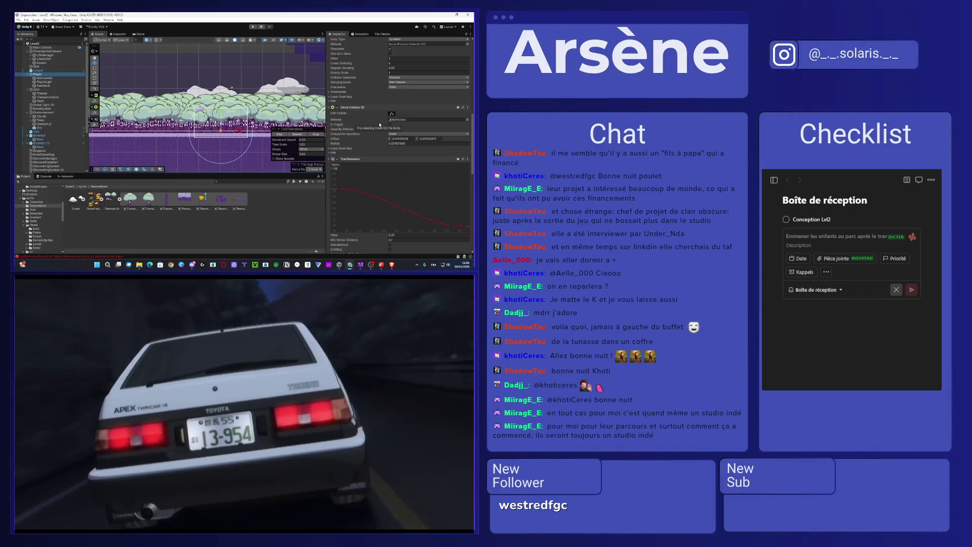
scroll(411, 138, "up", 4)
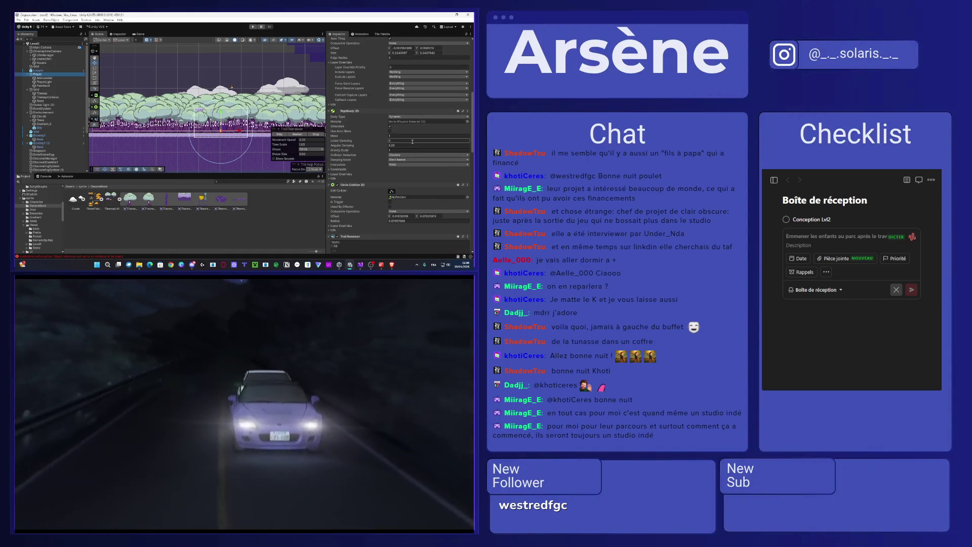
scroll(413, 150, "up", 2)
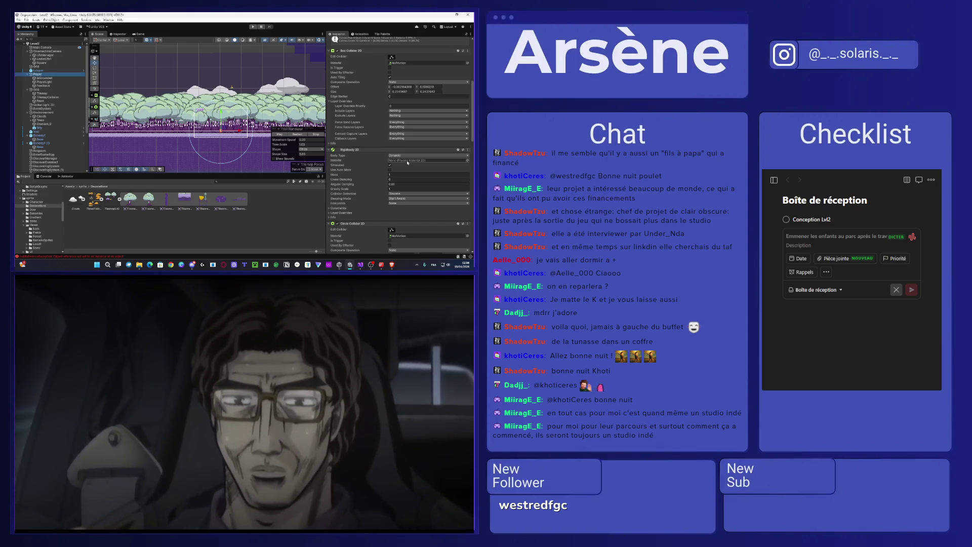
scroll(407, 162, "up", 8)
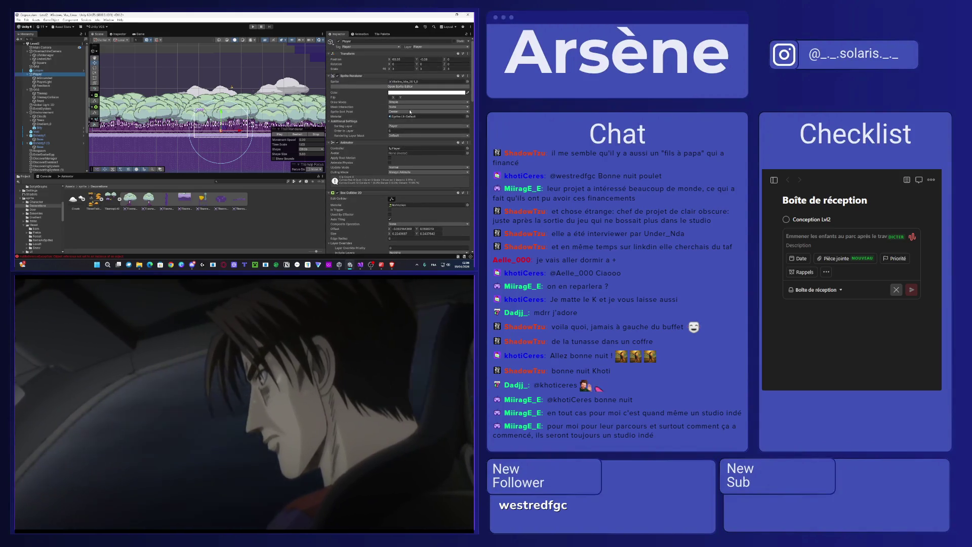
scroll(410, 112, "down", 12)
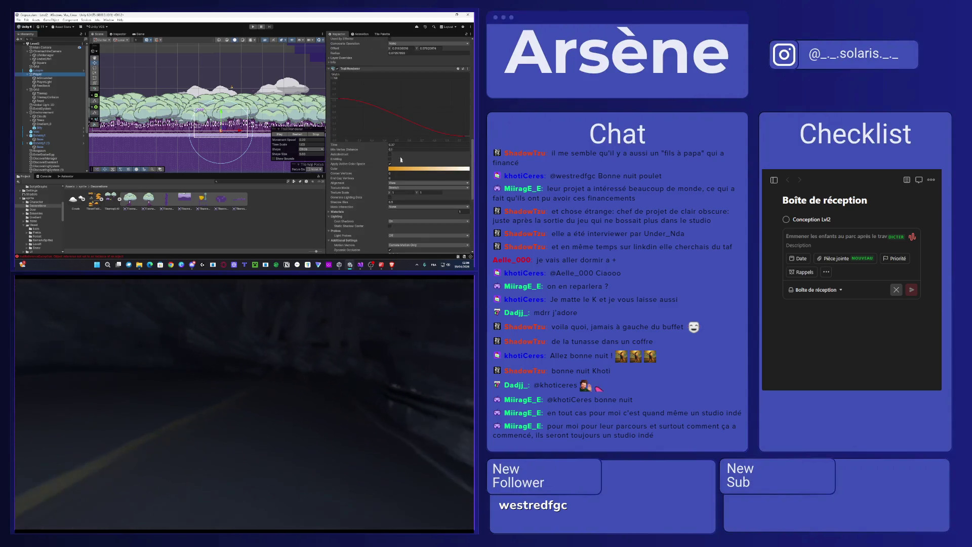
left_click(389, 170)
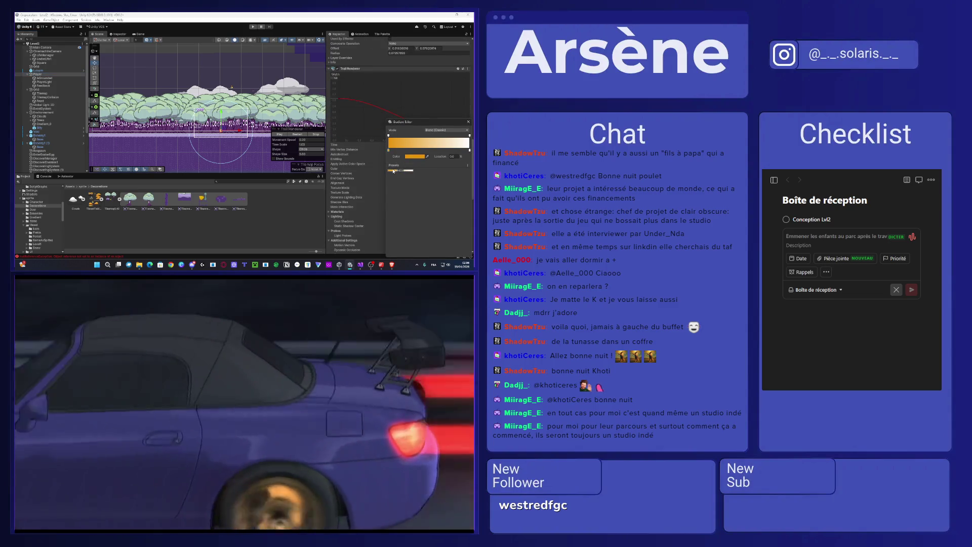
Step: Set the trail gradient key colour to teal, close both editors, and launch Play mode
left_click(410, 158)
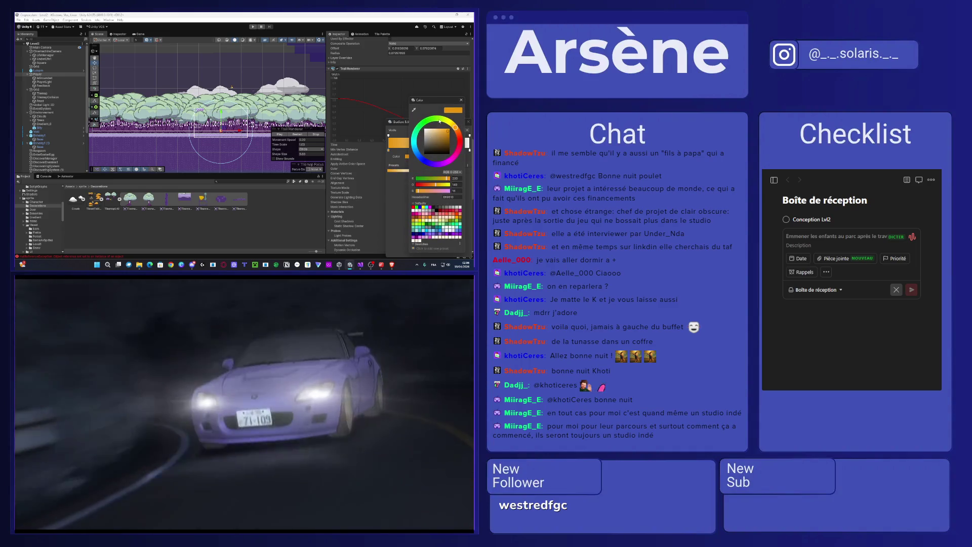
left_click_drag(418, 131, 416, 136)
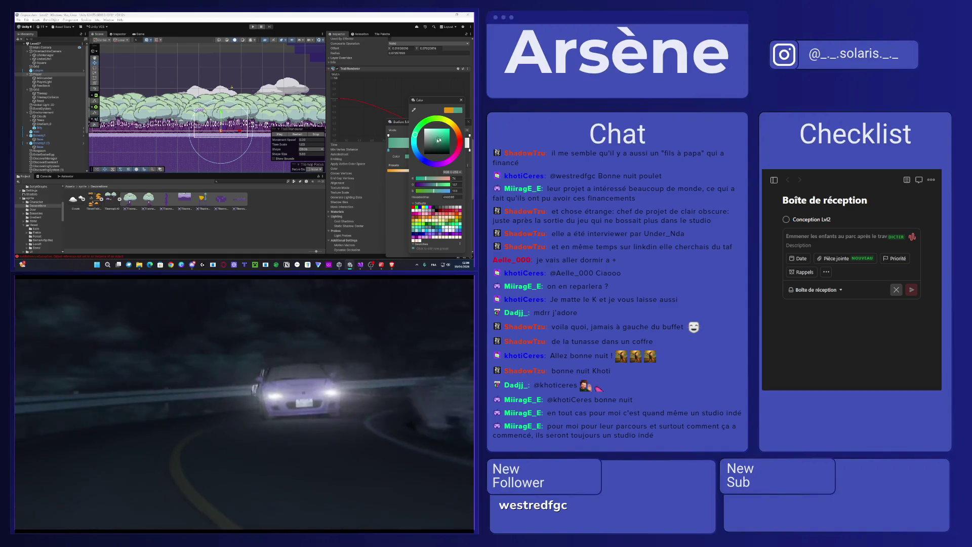
left_click(460, 101)
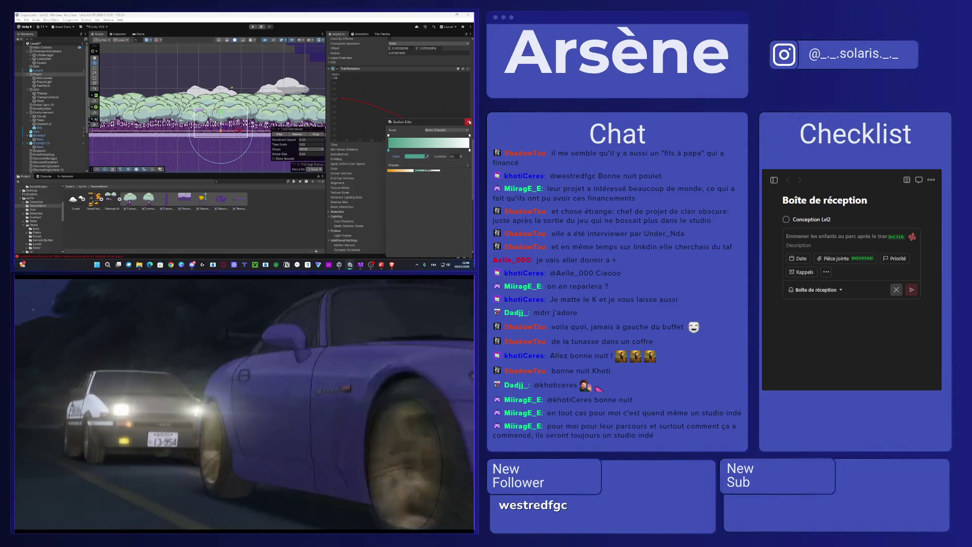
left_click(468, 122)
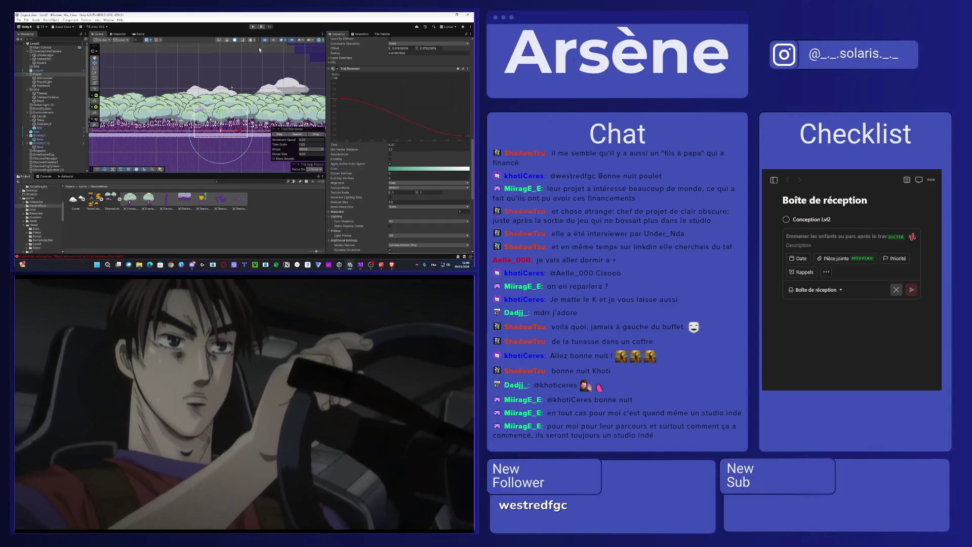
left_click(254, 27)
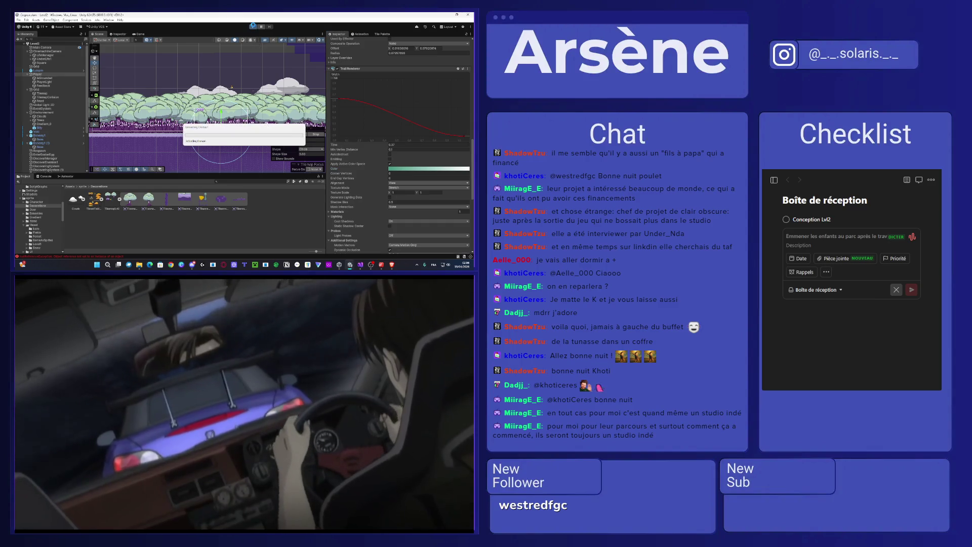
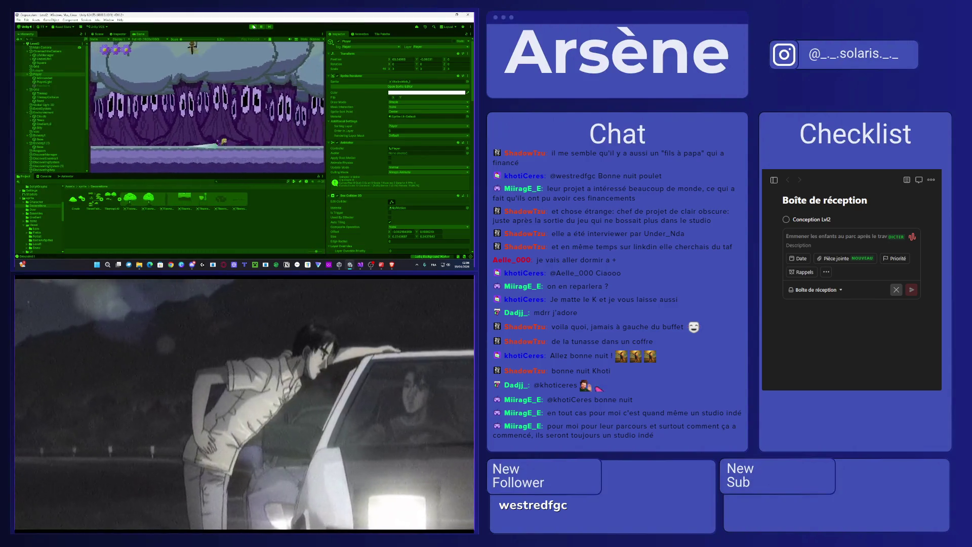
Step: Jump and run right to trigger and dismiss the Ennemi dialogue, then stop Play mode
key("space")
key("space")
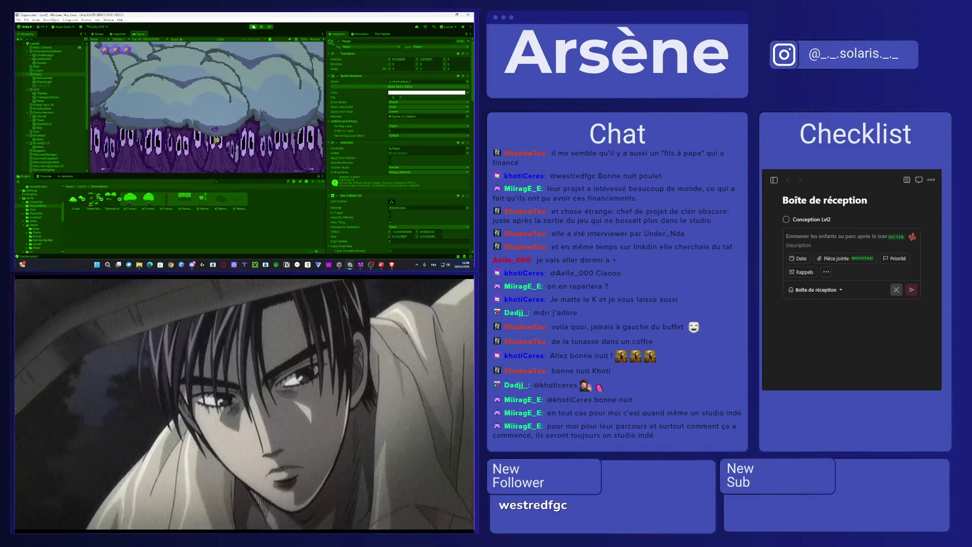
key("Right")
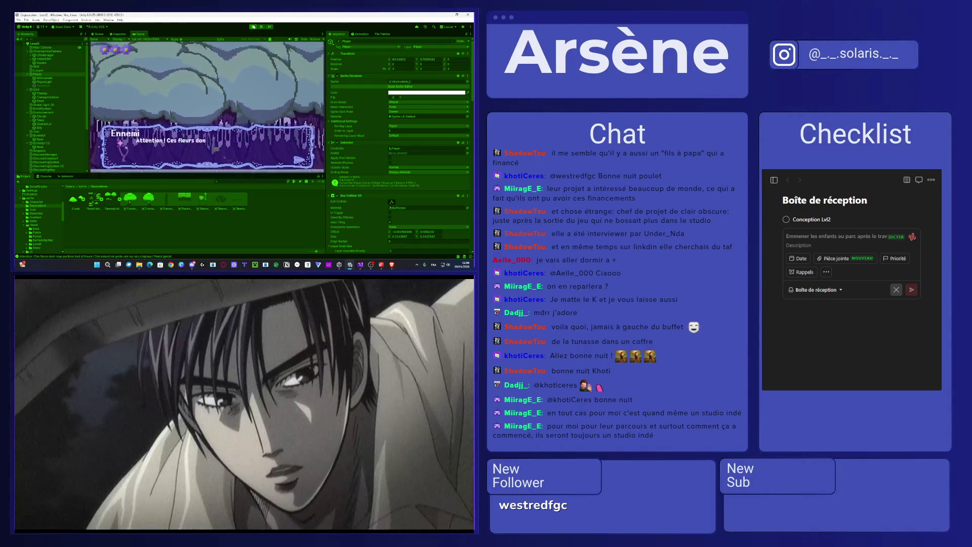
key("Right")
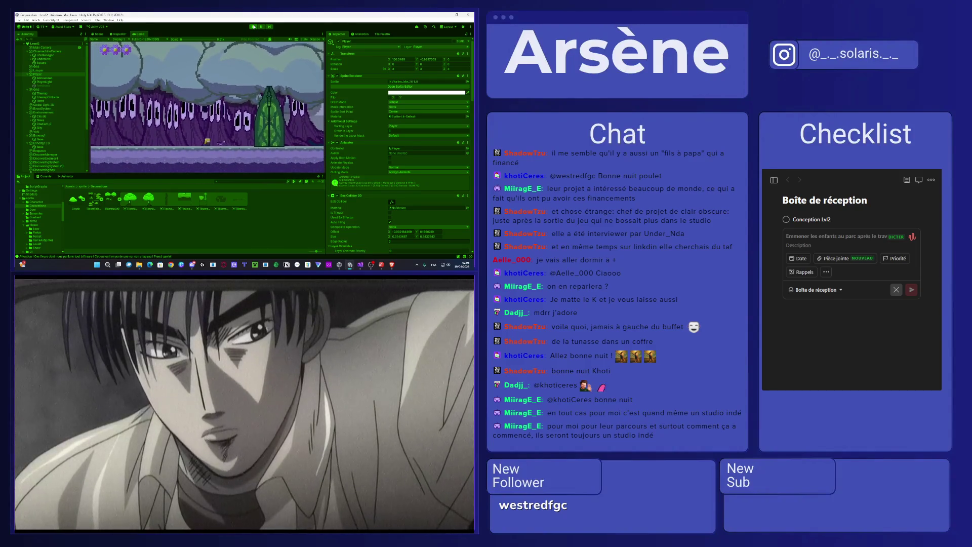
left_click(253, 27)
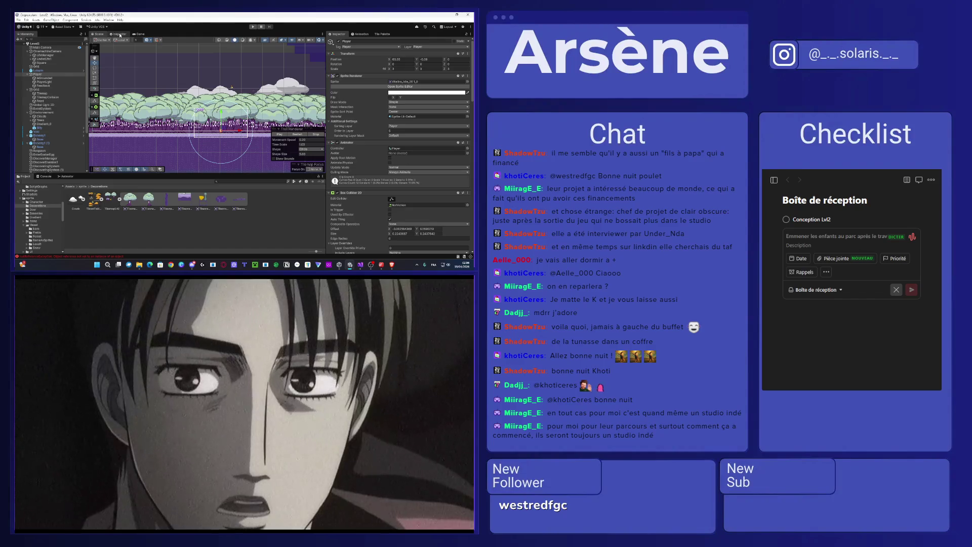
Step: Deselect the player and select the DiscoveringSystem object in the Hierarchy
scroll(173, 89, "down", 3)
scroll(183, 98, "up", 3)
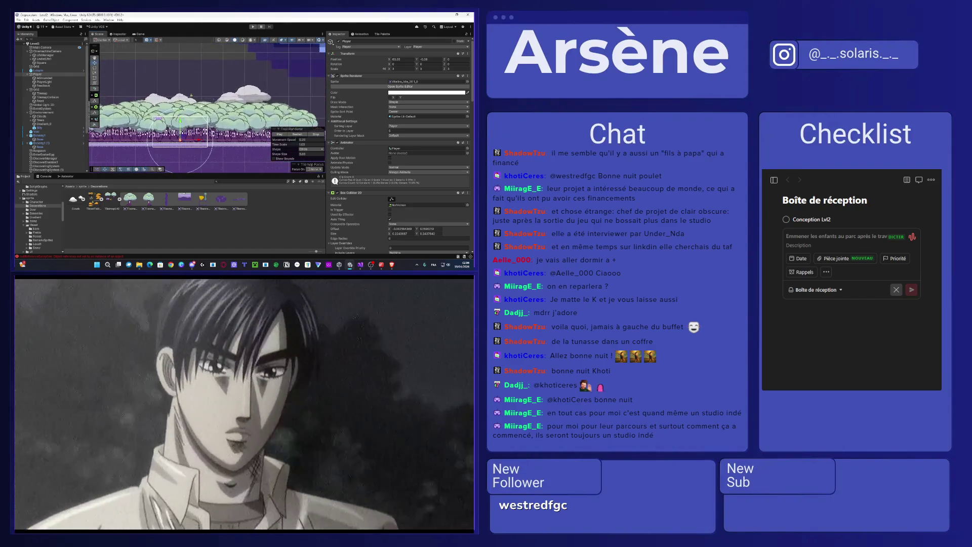
left_click(189, 92)
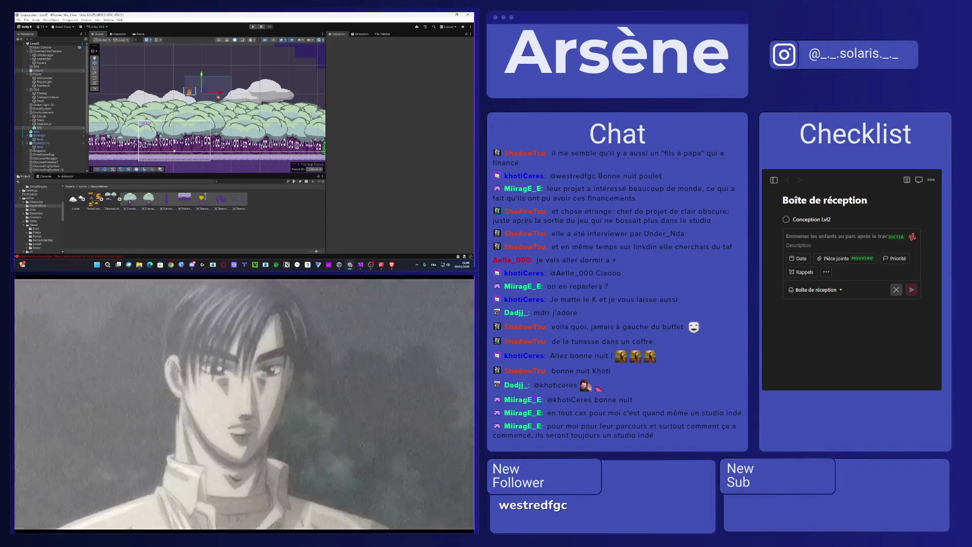
scroll(225, 102, "up", 2)
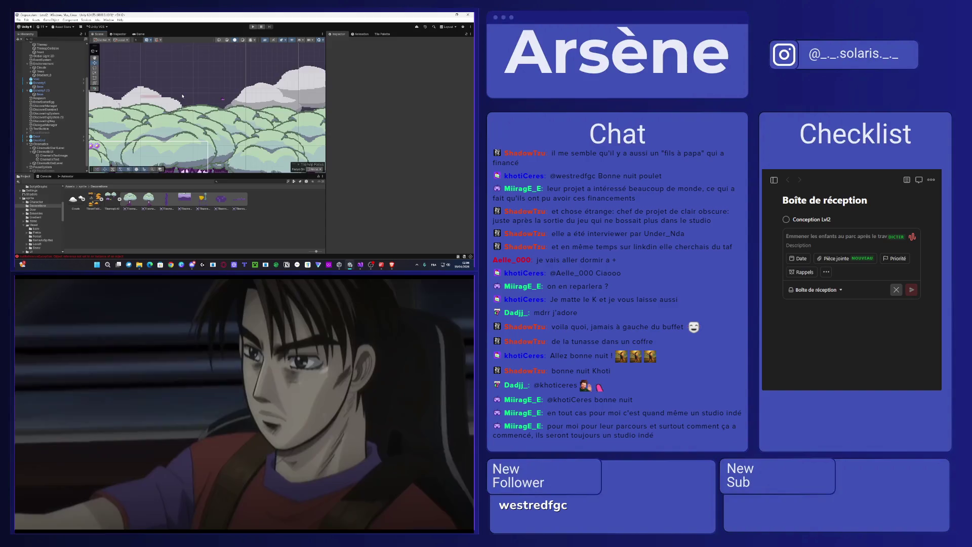
scroll(205, 74, "down", 5)
left_click(201, 121)
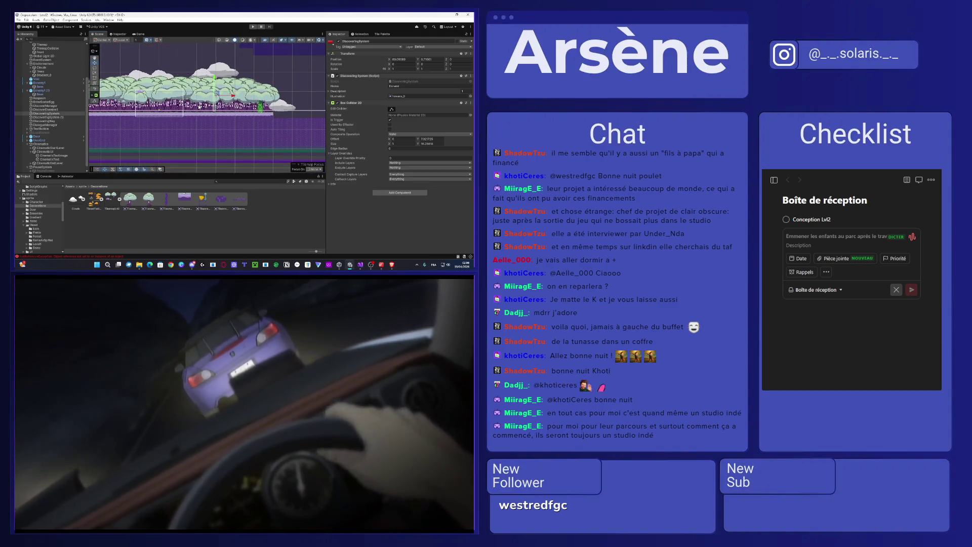
Step: Expand the Clouds group, pan the Scene view left, and briefly select several clouds
left_click(218, 81)
left_click_drag(164, 113, 280, 122)
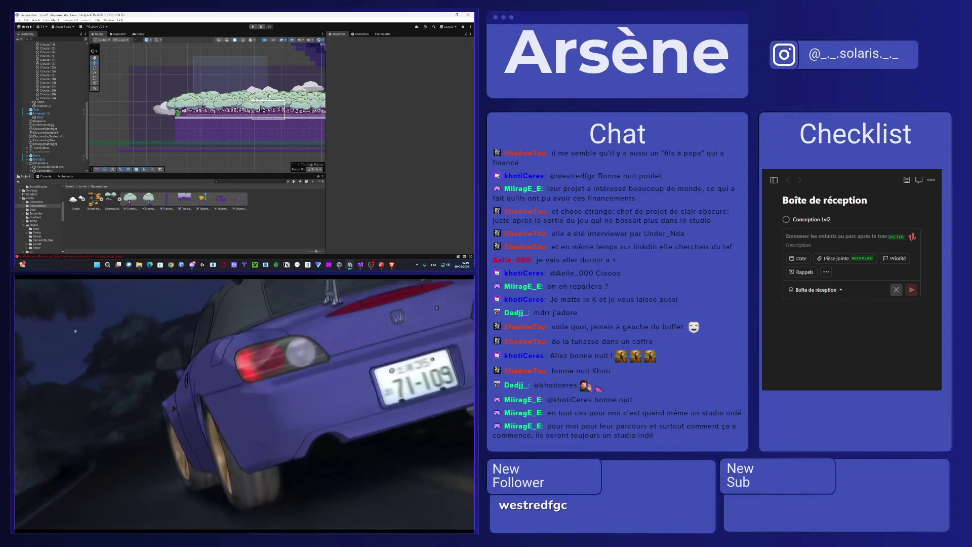
left_click(217, 96)
left_click(235, 67)
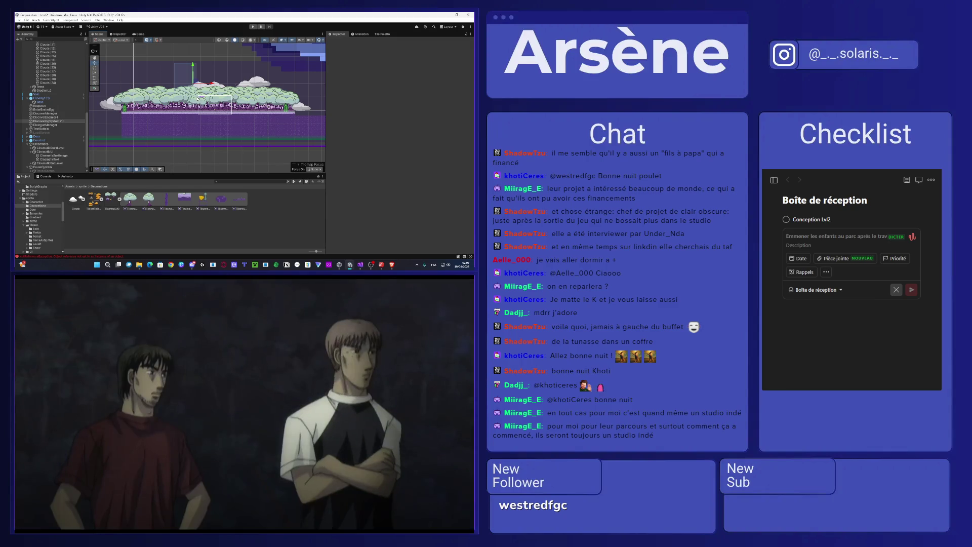
Step: Inspect the CinematicTextImage object, then select Clouds (1) to view its sprite settings
left_click(237, 82)
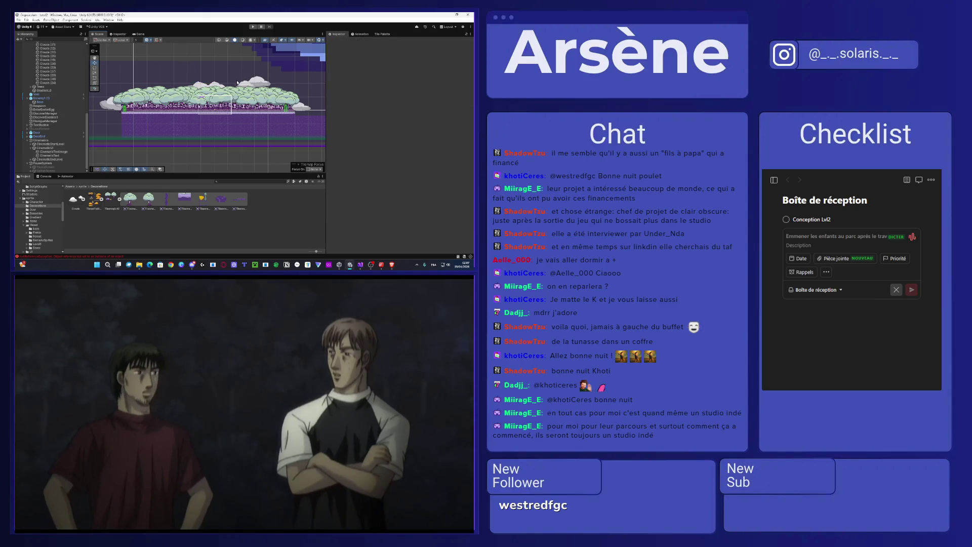
scroll(250, 92, "up", 2)
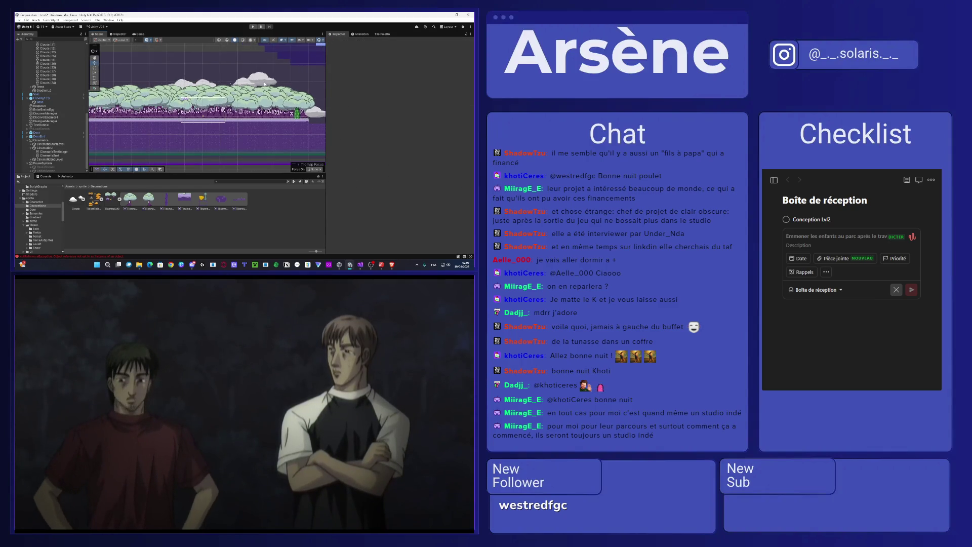
left_click(260, 79)
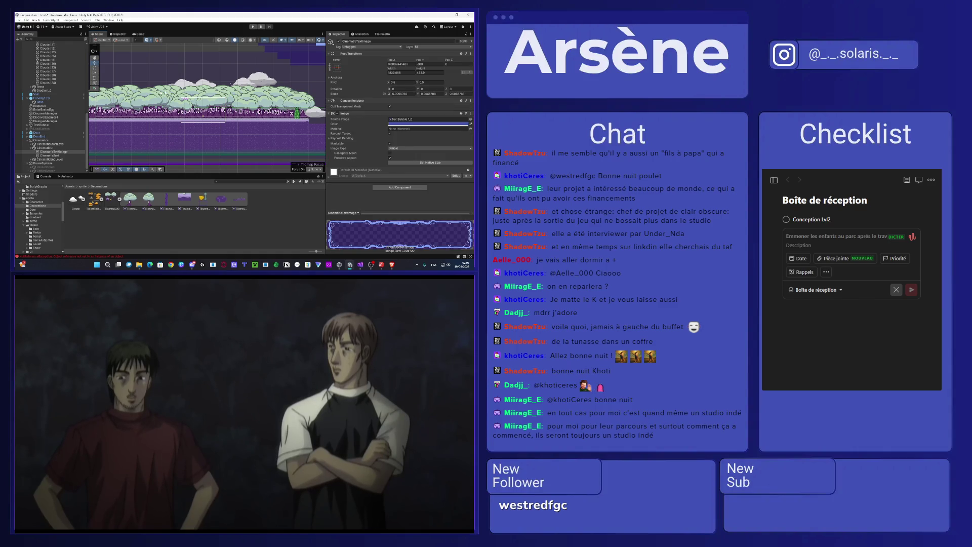
scroll(142, 96, "down", 2)
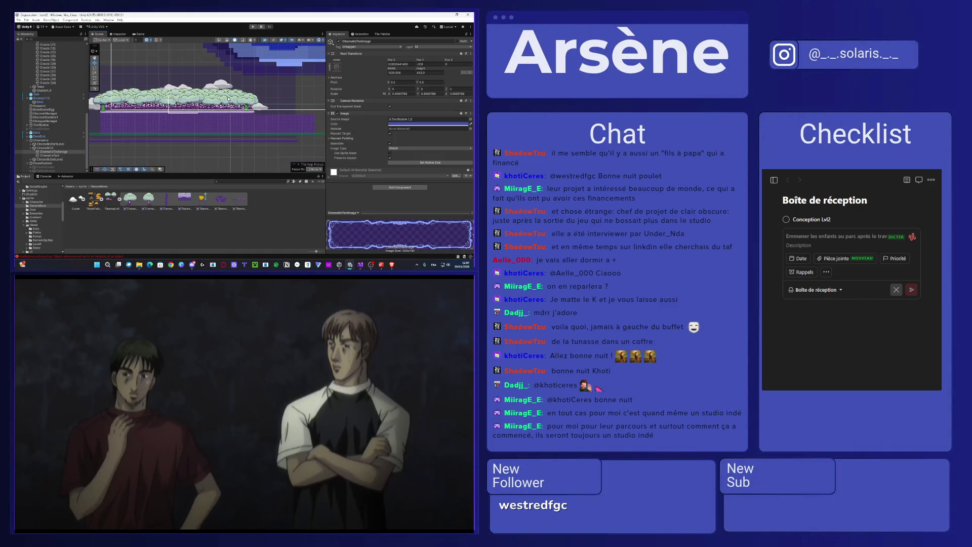
left_click_drag(161, 108, 212, 108)
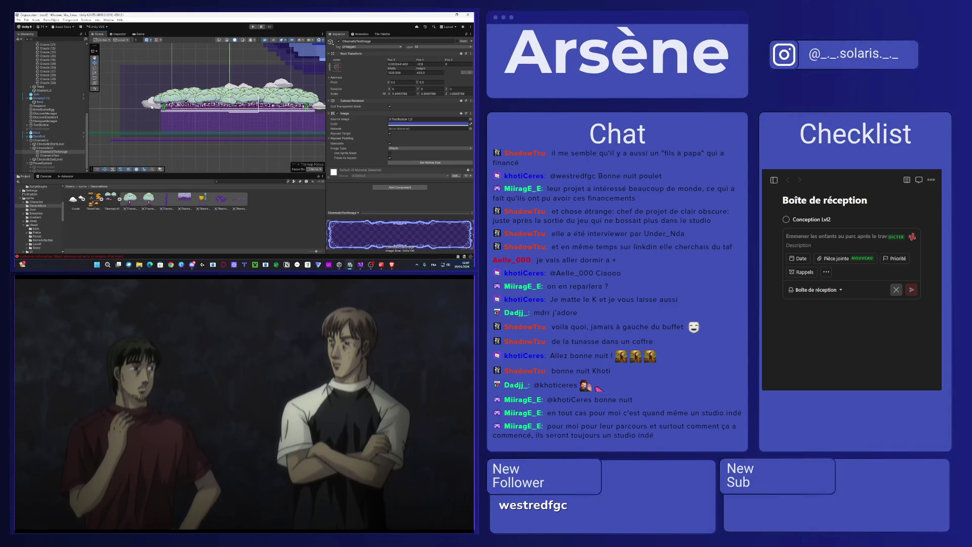
scroll(53, 100, "up", 5)
left_click(51, 111)
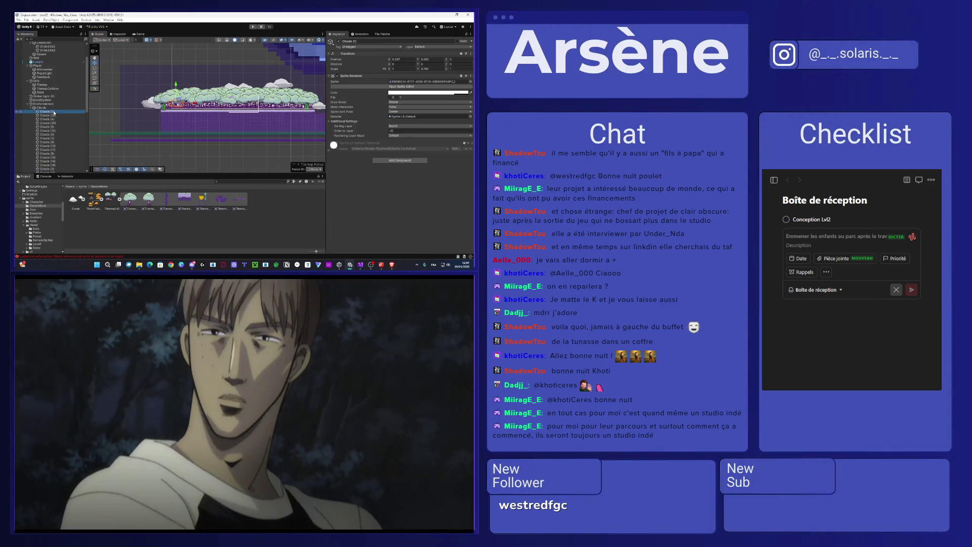
Step: Select the clouds down to Clouds (24) and recenter the Scene view on them
scroll(53, 137, "down", 4)
left_click(53, 126, "shift")
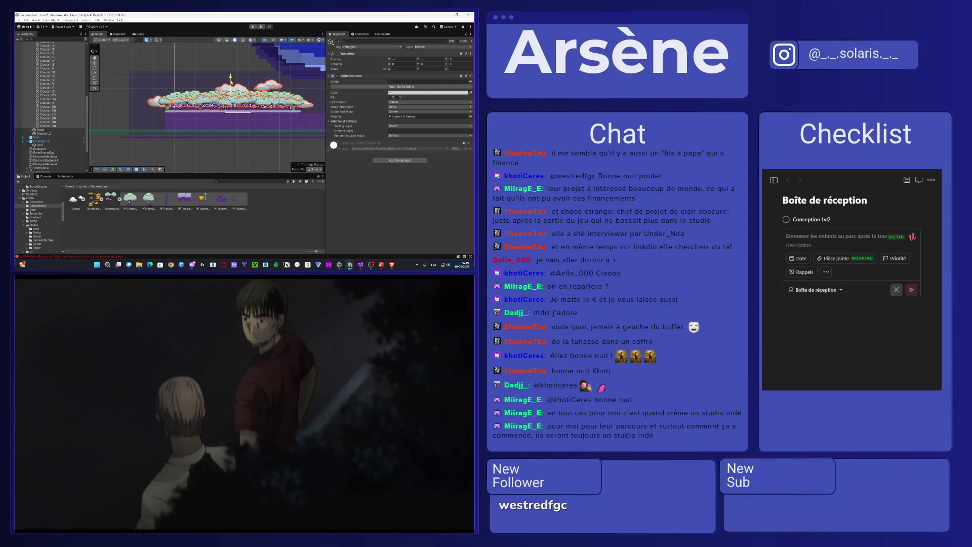
mouse_move(232, 85)
left_mouse_down()
mouse_move(192, 62)
mouse_move(191, 76)
left_mouse_up()
scroll(190, 66, "down", 1)
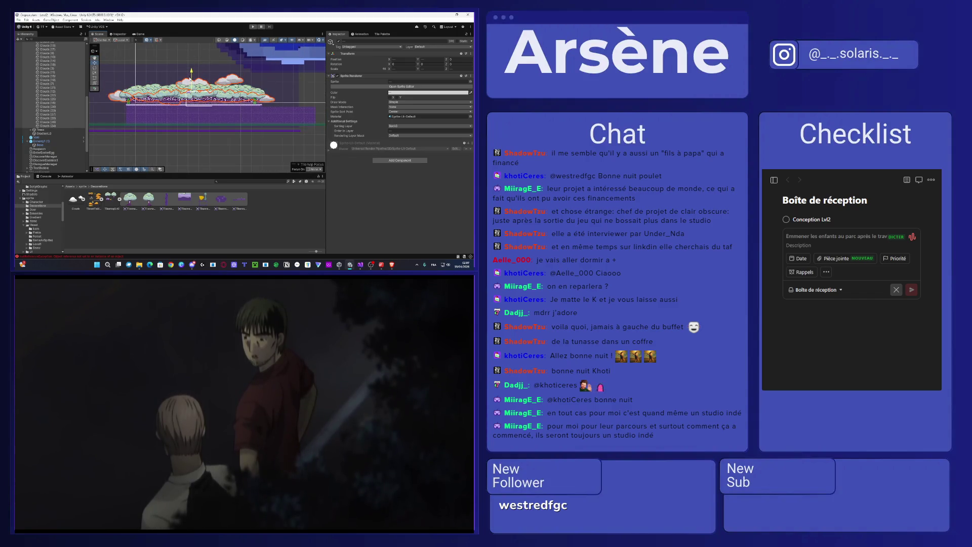
scroll(191, 80, "up", 3)
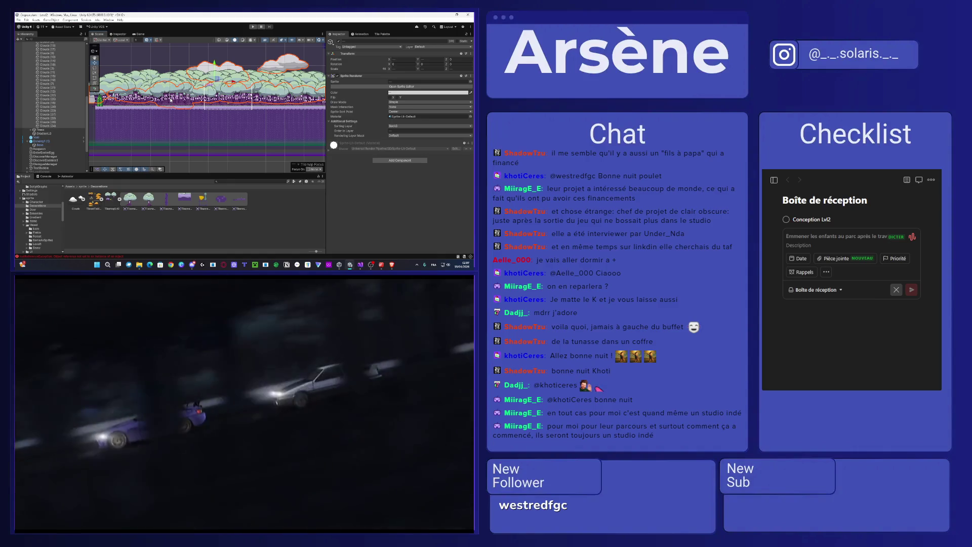
scroll(210, 73, "up", 3)
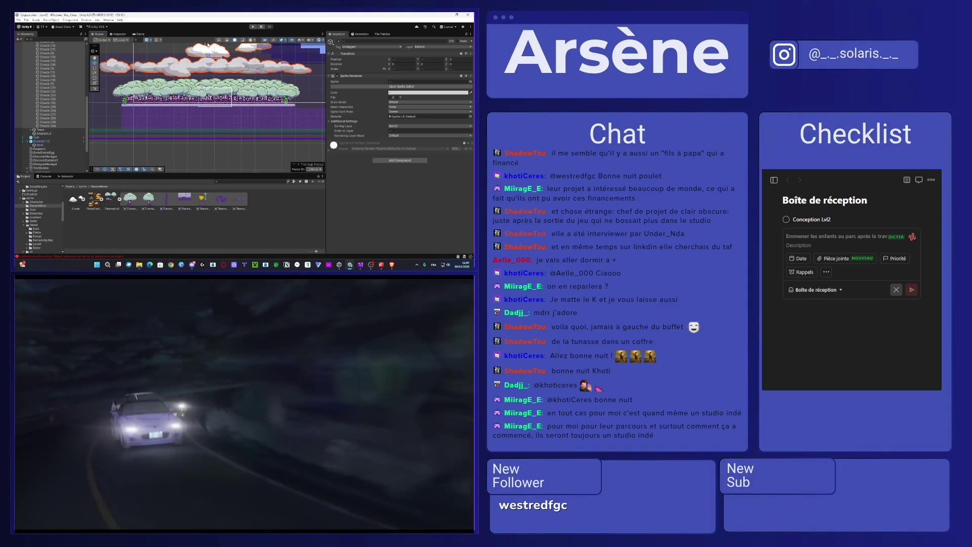
scroll(213, 70, "down", 3)
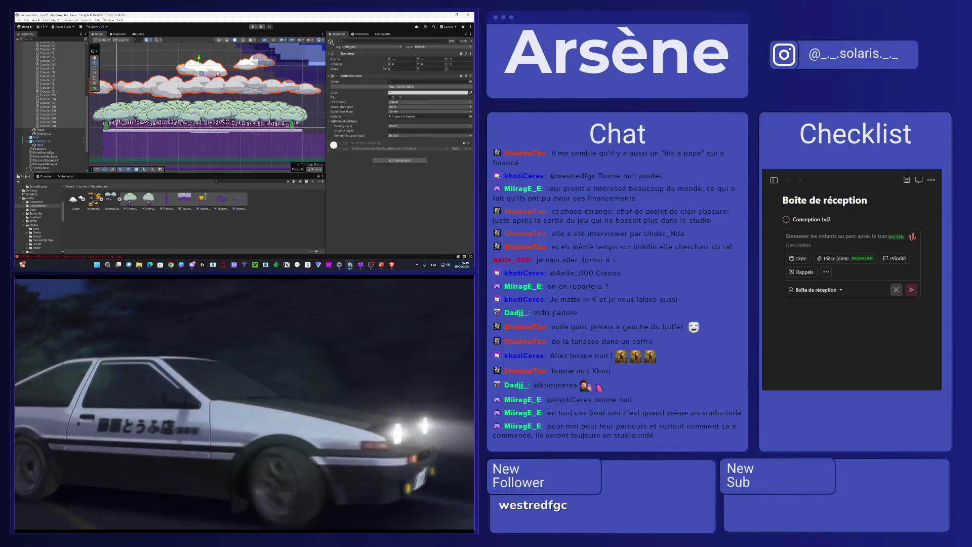
Step: Check the PauseSystem object, then put the selected clouds on the Background sorting layer
left_click(247, 65)
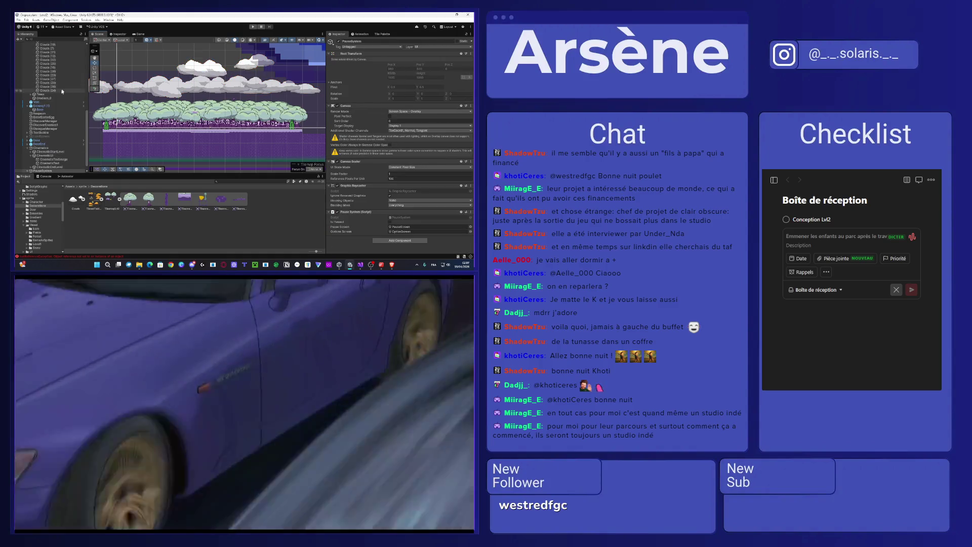
scroll(52, 133, "up", 5)
left_click(53, 132)
scroll(52, 117, "up", 5)
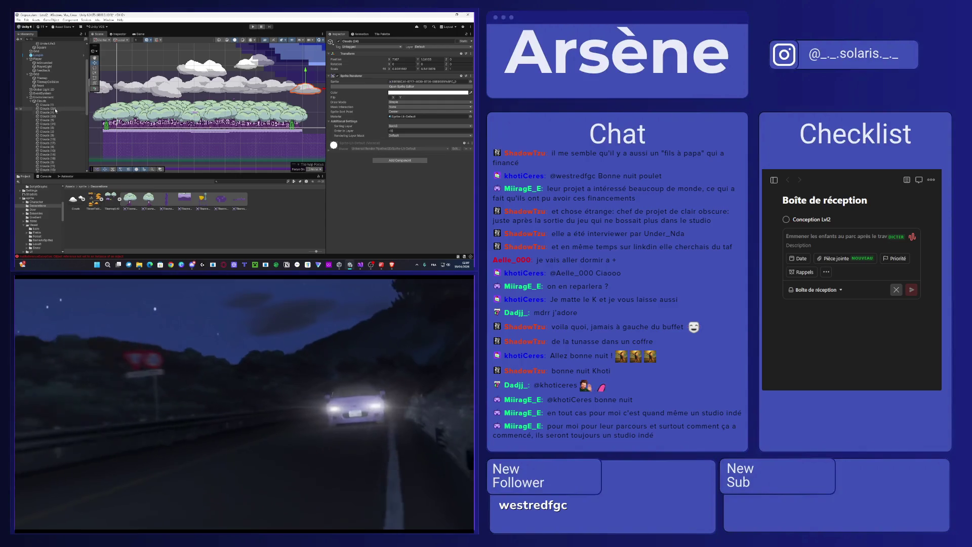
left_click(430, 126)
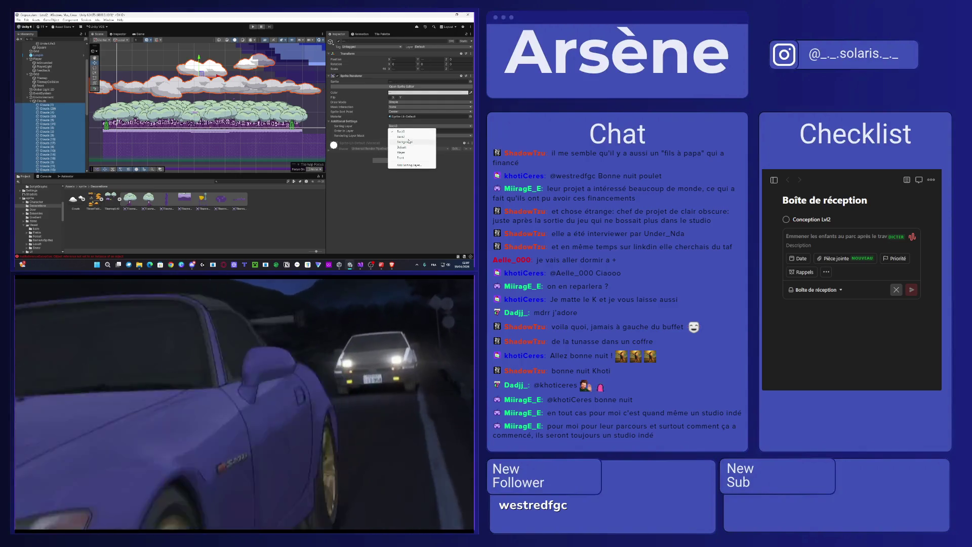
left_click(409, 142)
Step: Inspect PauseSystem and Clouds (24), then select all clouds and frame them
scroll(51, 127, "down", 10)
left_click(42, 171)
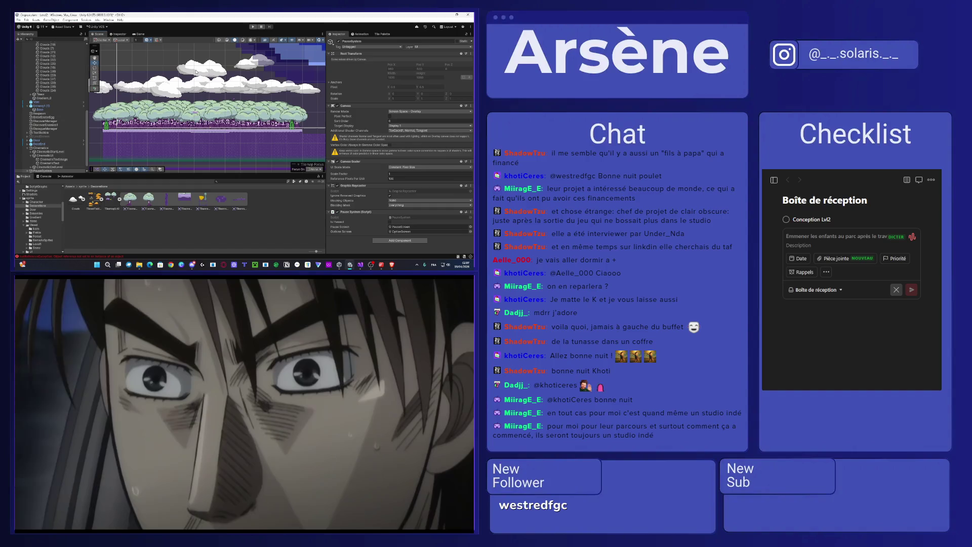
scroll(50, 101, "up", 5)
left_click(48, 162)
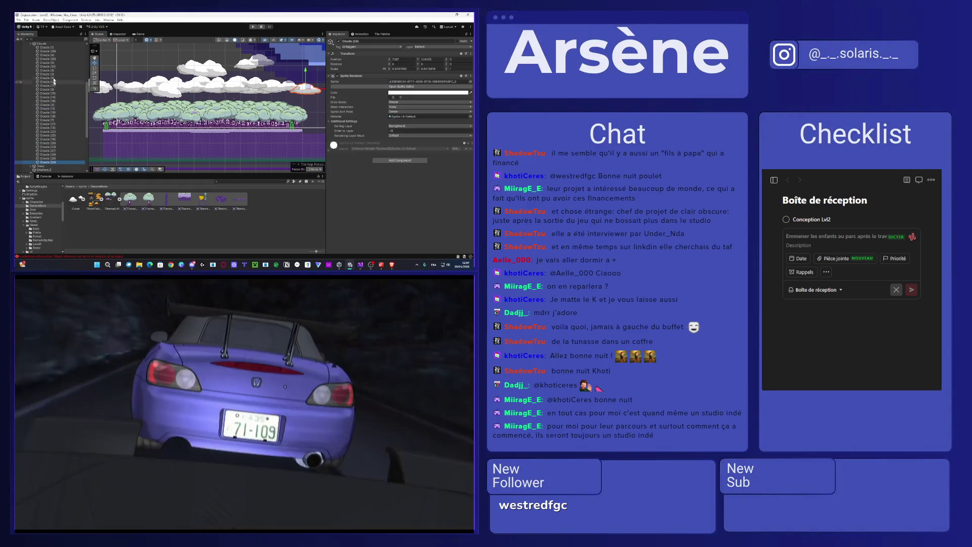
left_click(52, 48, "shift")
key("f")
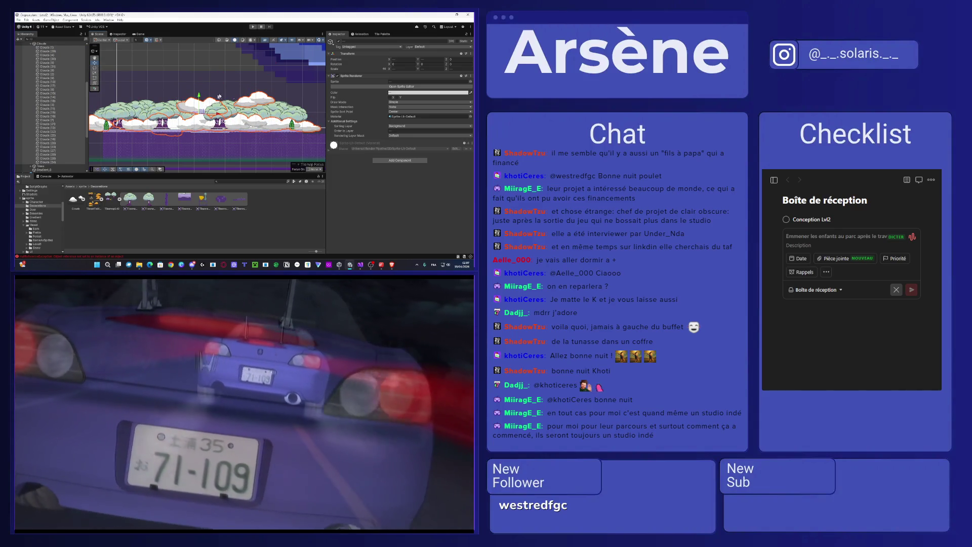
Step: Inspect CinematicUI, then pick the overlapping cloud Clouds (27) in the scene and delete it
left_click(203, 94)
left_click(209, 88)
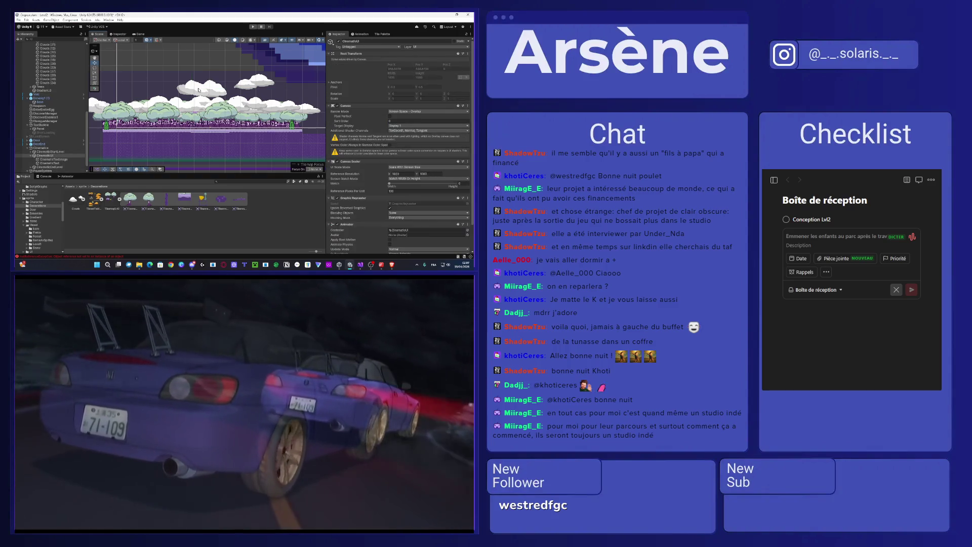
left_click(195, 87)
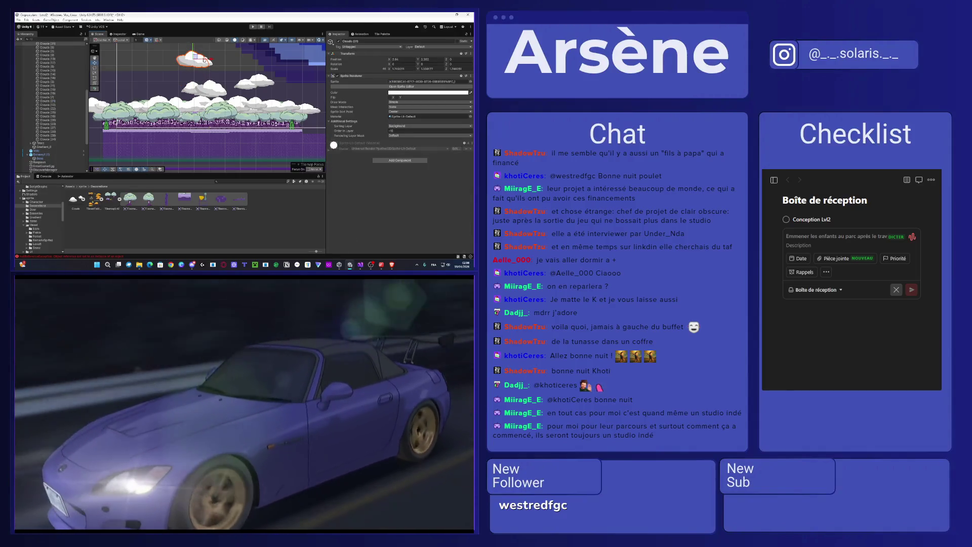
left_click(215, 89)
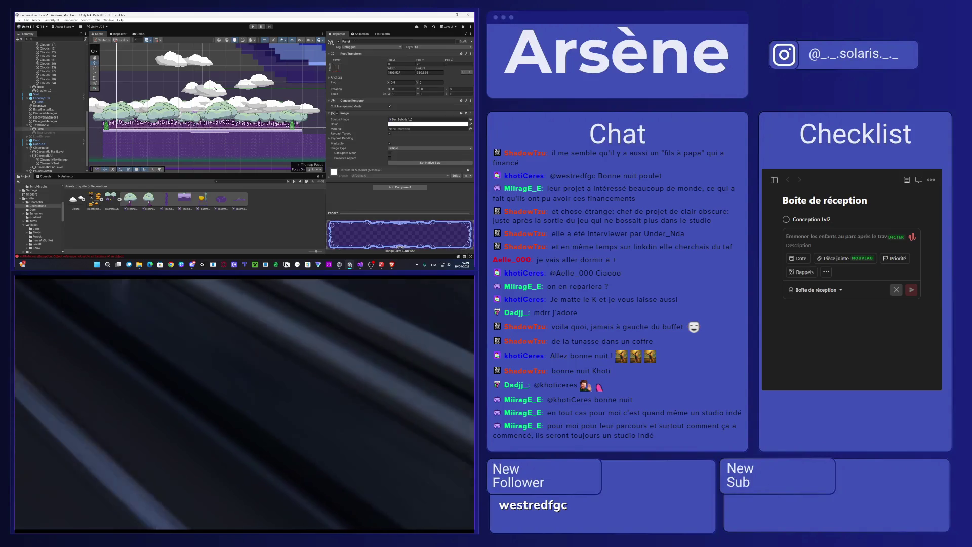
left_click(213, 89)
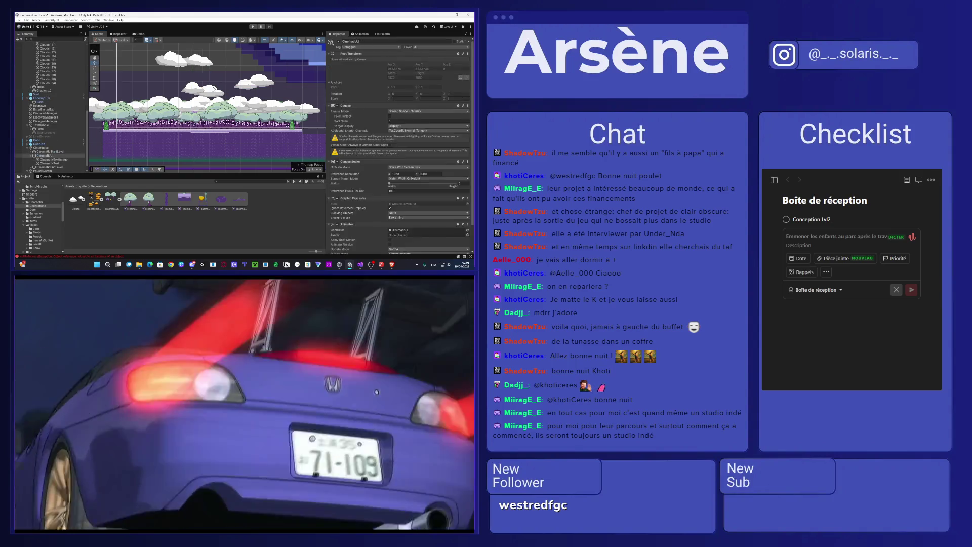
key("Delete")
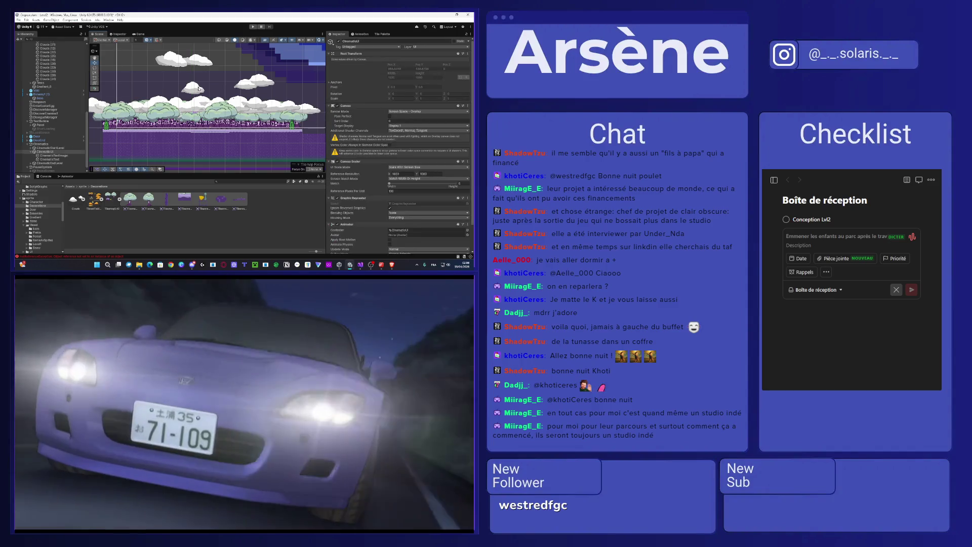
Step: Delete two more overlapping clouds, including the small leftover one
left_click(247, 86)
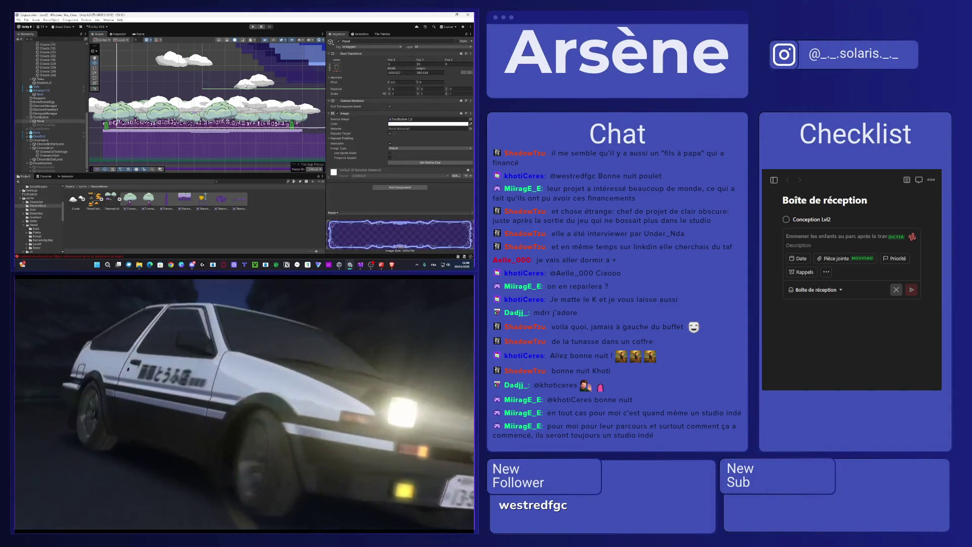
key("Delete")
left_click(248, 84)
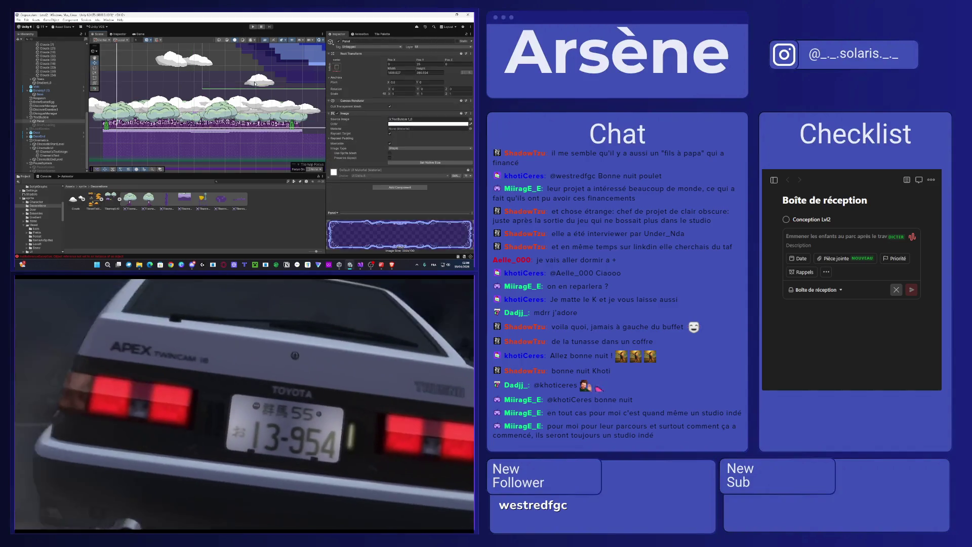
key("Delete")
Step: Select all Clouds children and drag the whole cloud layer slightly lower
scroll(211, 81, "down", 2)
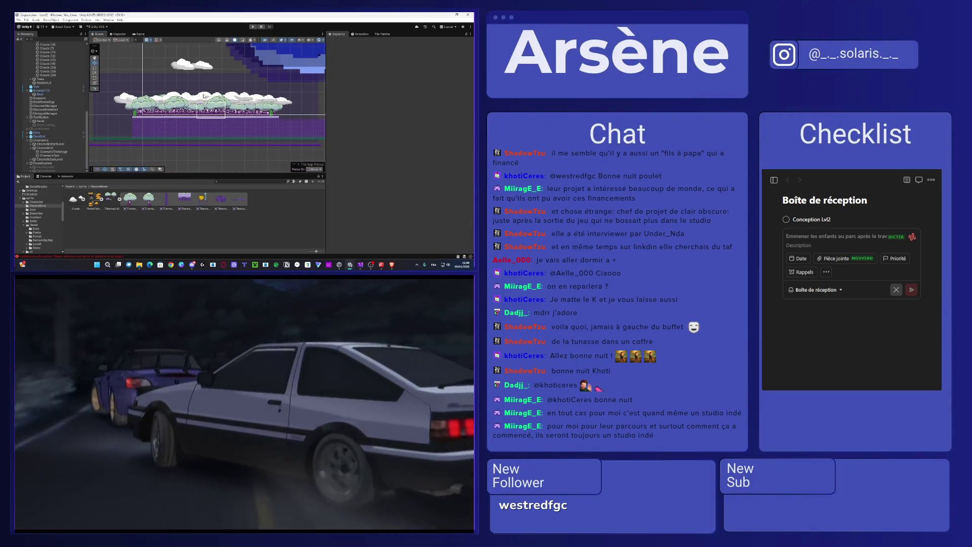
scroll(203, 95, "down", 3)
scroll(95, 94, "up", 4)
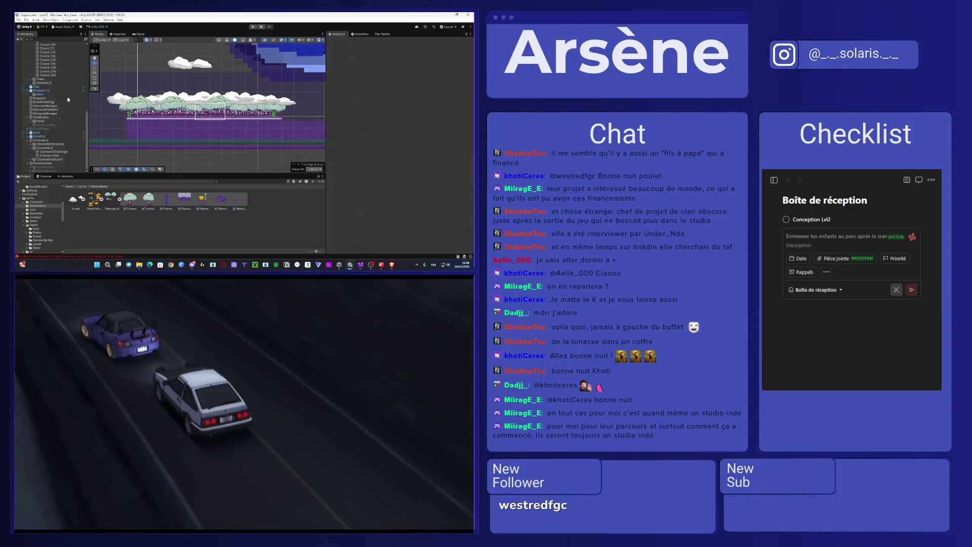
scroll(61, 114, "up", 5)
left_click(48, 146)
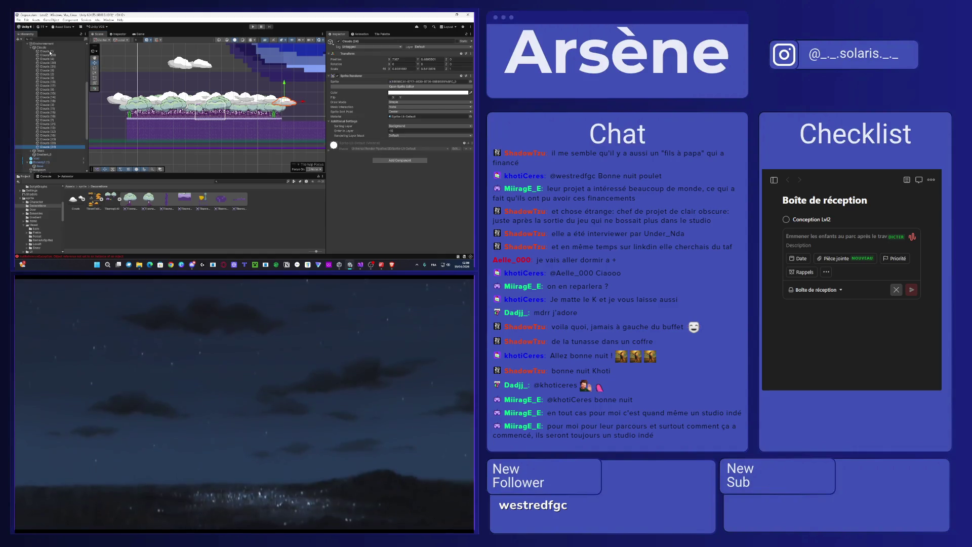
left_click(45, 51, "shift")
left_click_drag(202, 78, 201, 107)
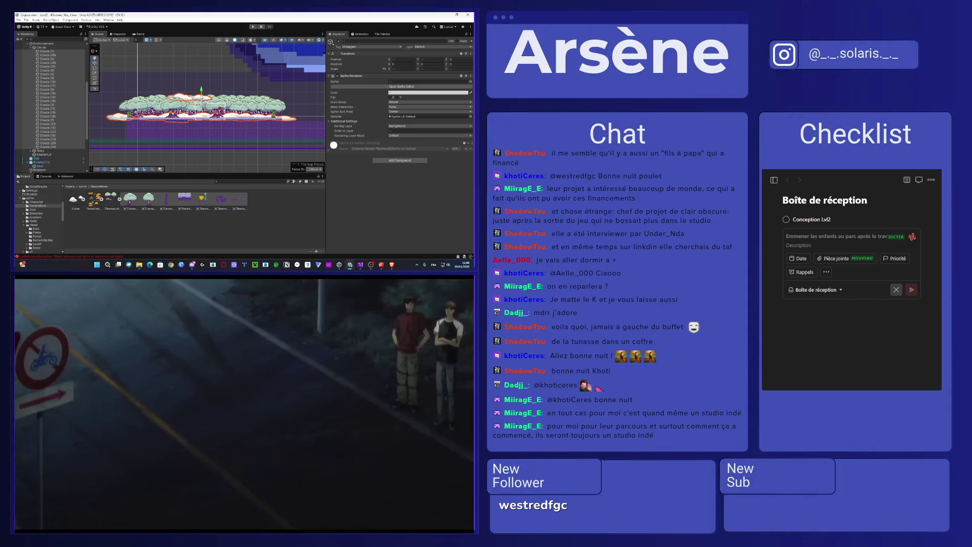
key("r")
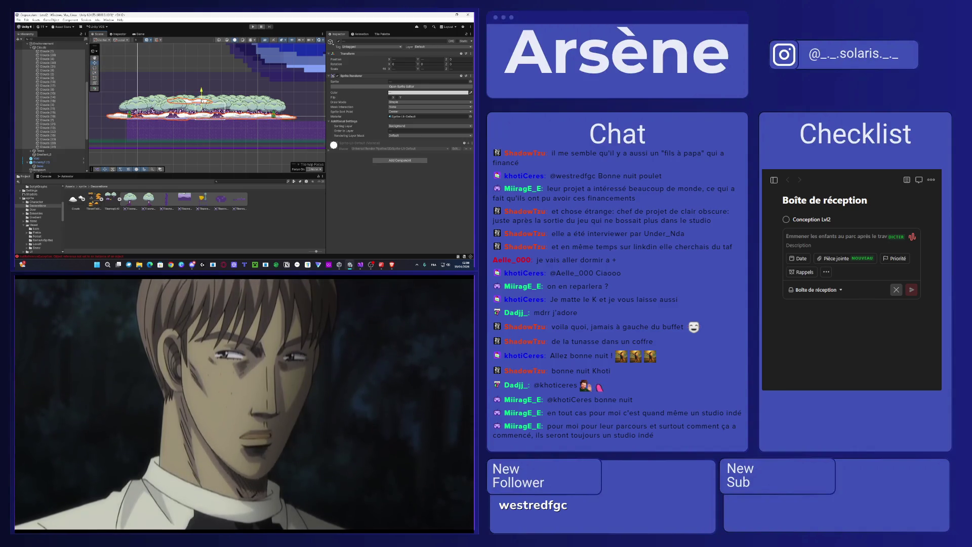
Step: Adjust the cloud sprite's tint, ending on a bright cyan with opacity 31
left_click(401, 94)
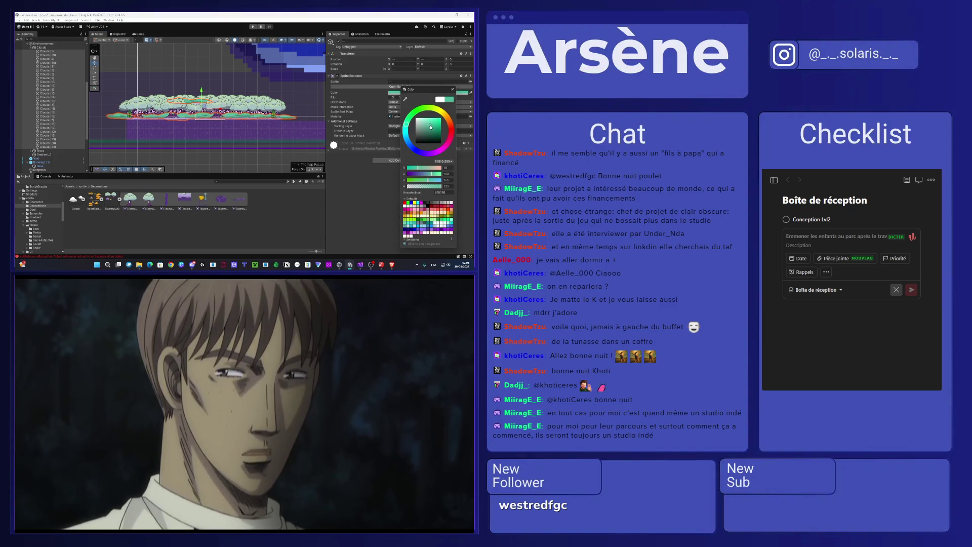
left_click_drag(430, 130, 429, 130)
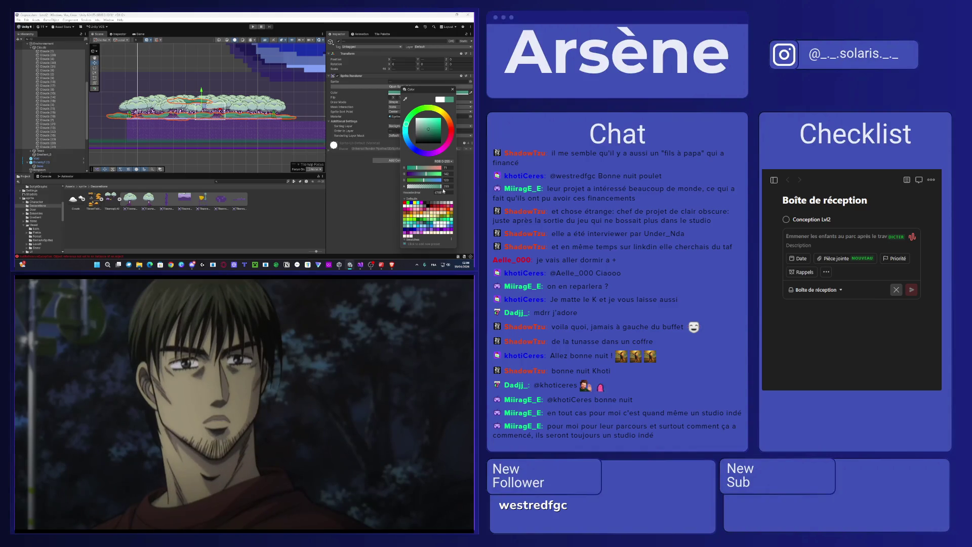
left_click_drag(443, 188, 435, 187)
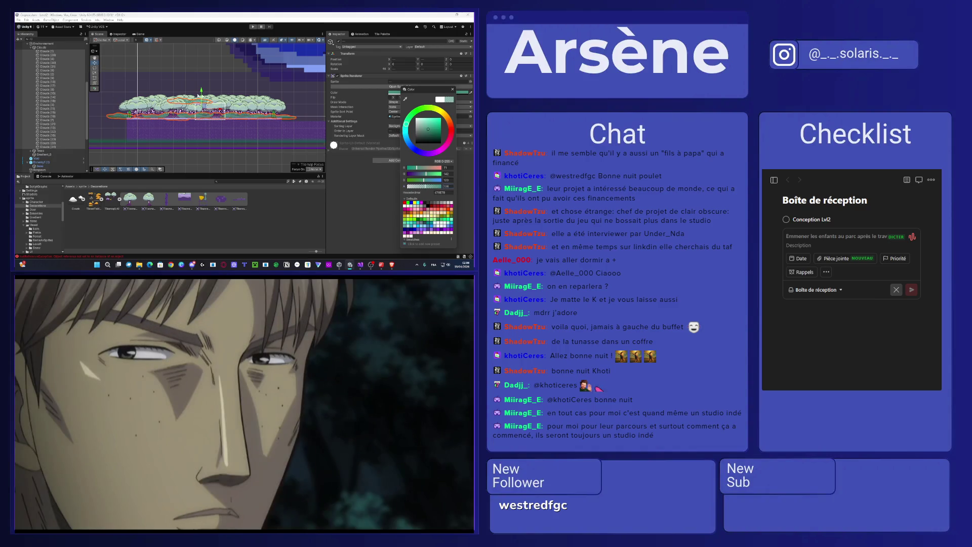
scroll(199, 96, "up", 5)
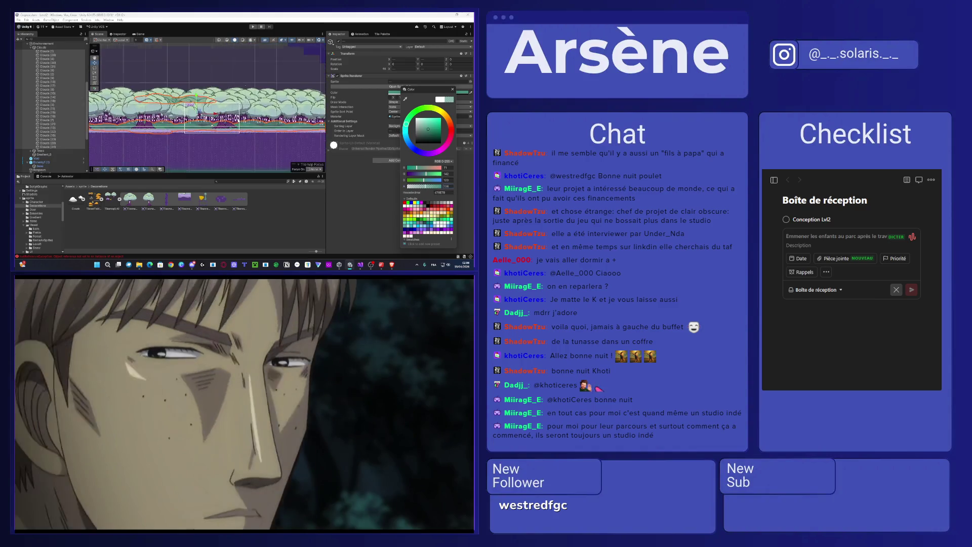
left_click(343, 130)
left_click(408, 94)
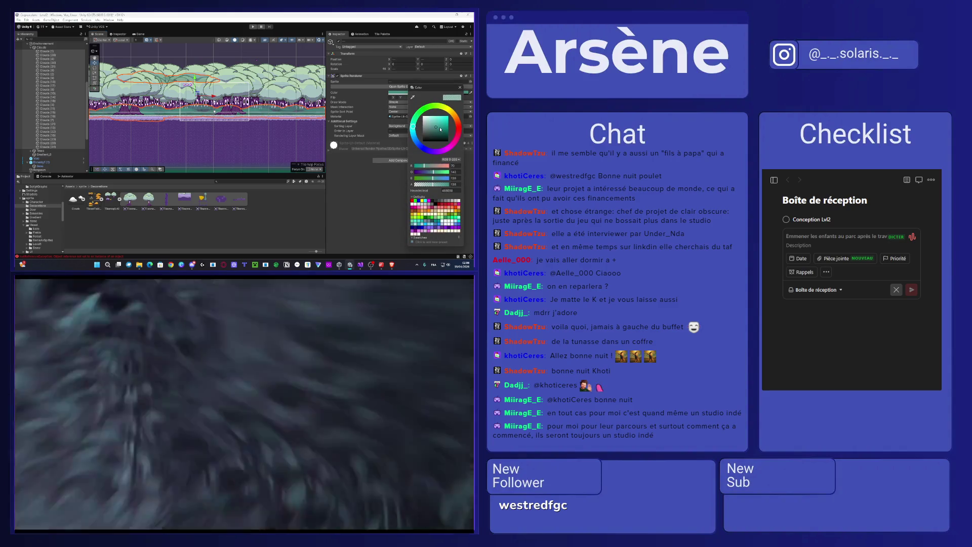
left_click(437, 124)
left_click_drag(438, 124, 432, 116)
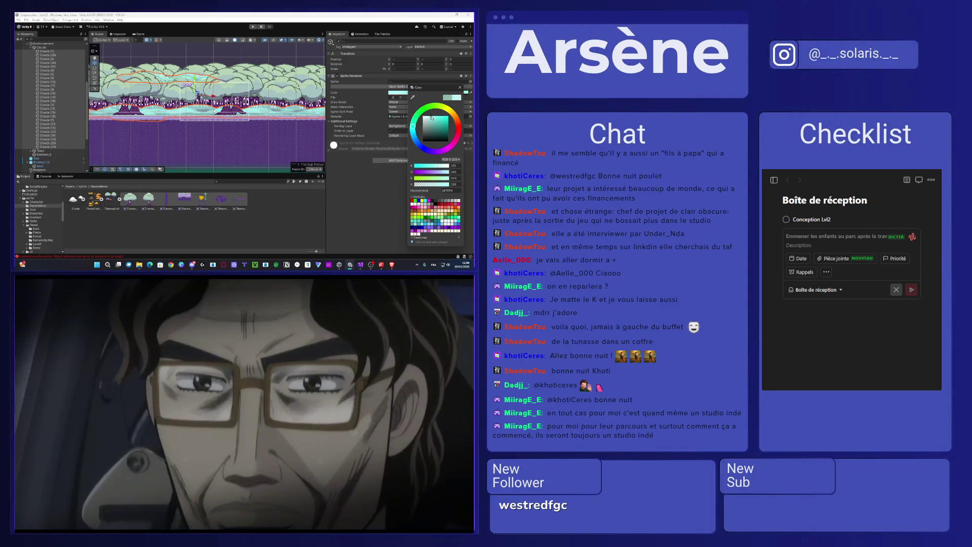
left_click_drag(432, 185, 418, 186)
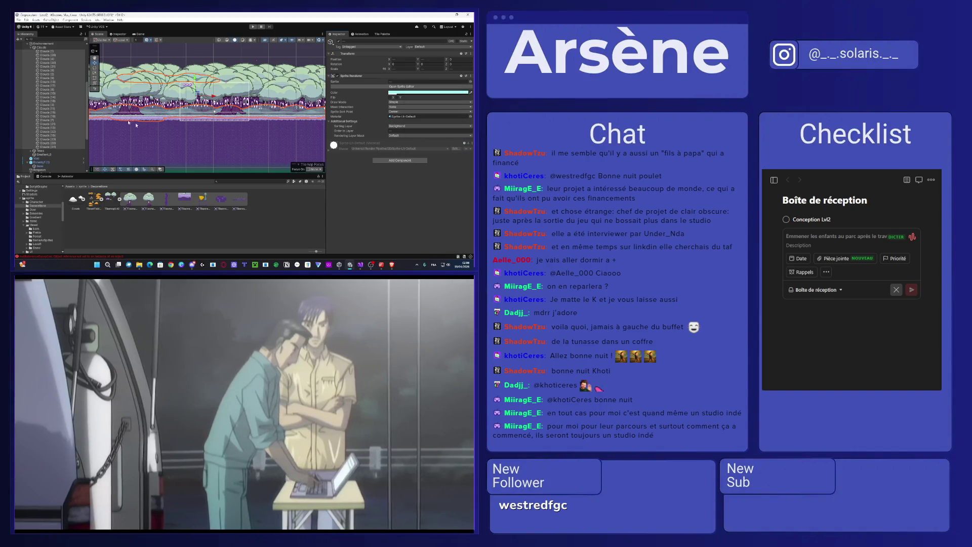
Step: Select Clouds (29), (9), (31) and (18) and change their sorting layer, trying Back2
left_click(60, 78, "ctrl")
left_click(48, 67, "ctrl")
left_click(48, 101, "ctrl")
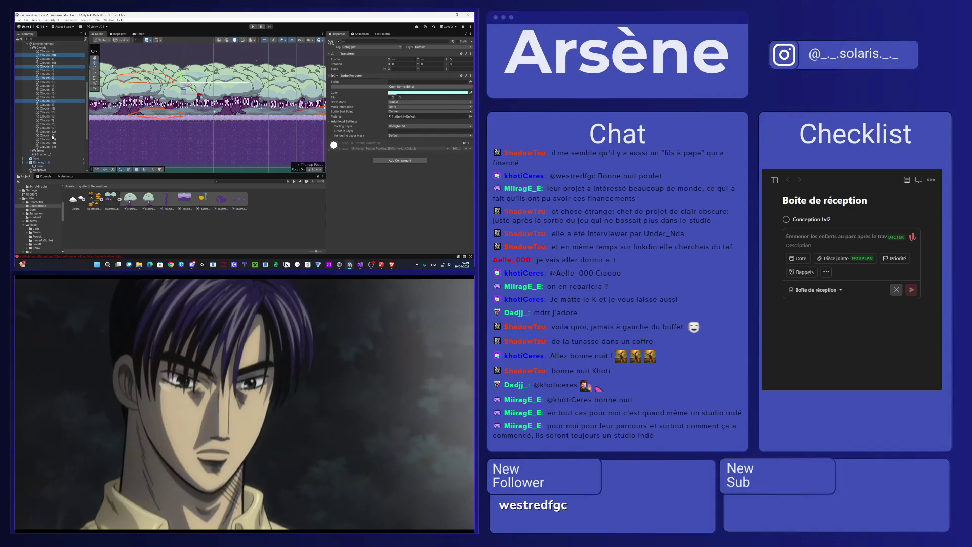
left_click(405, 125)
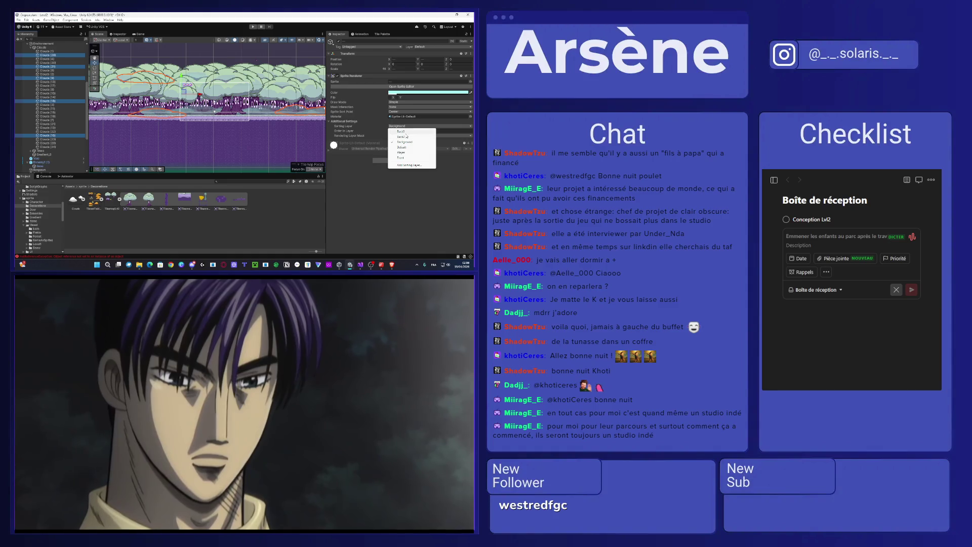
left_click(406, 136)
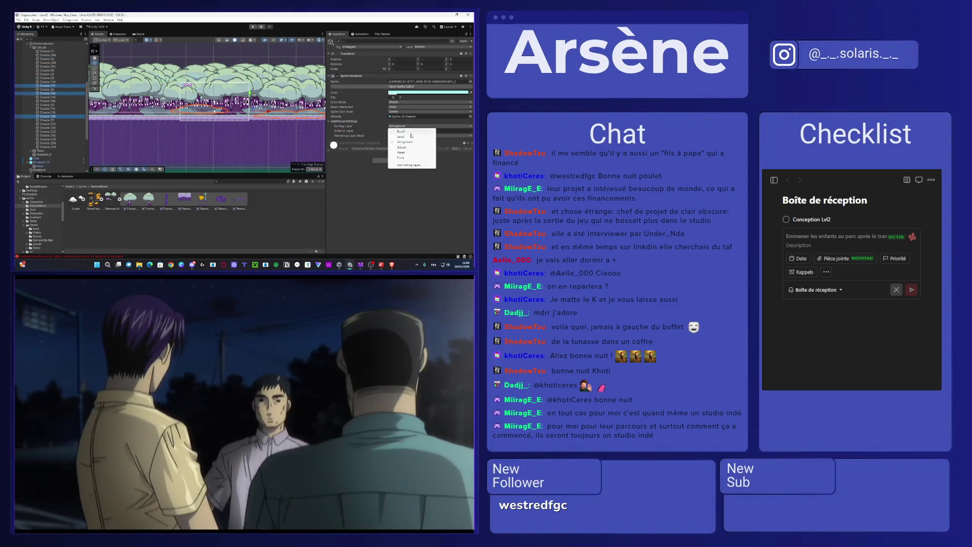
left_click(408, 137)
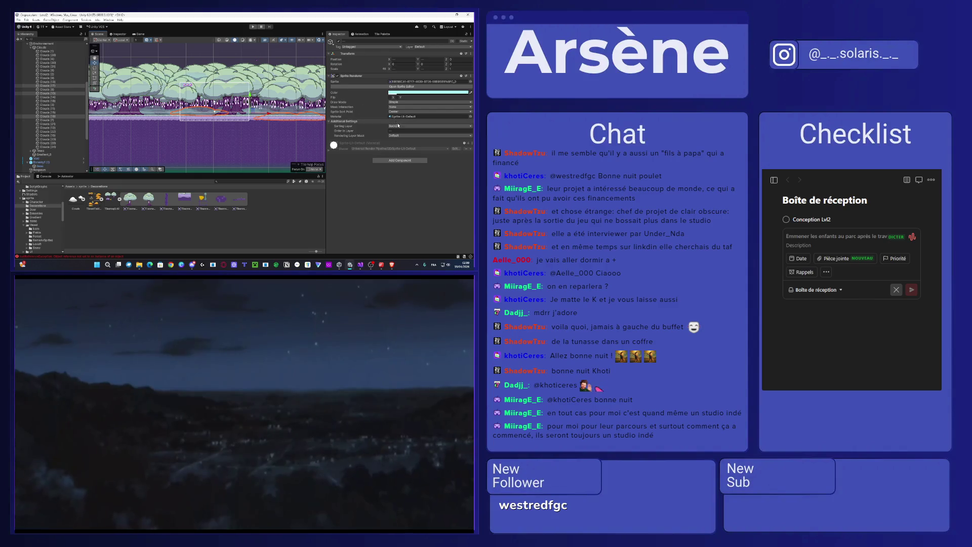
left_click(405, 125)
left_click(394, 130)
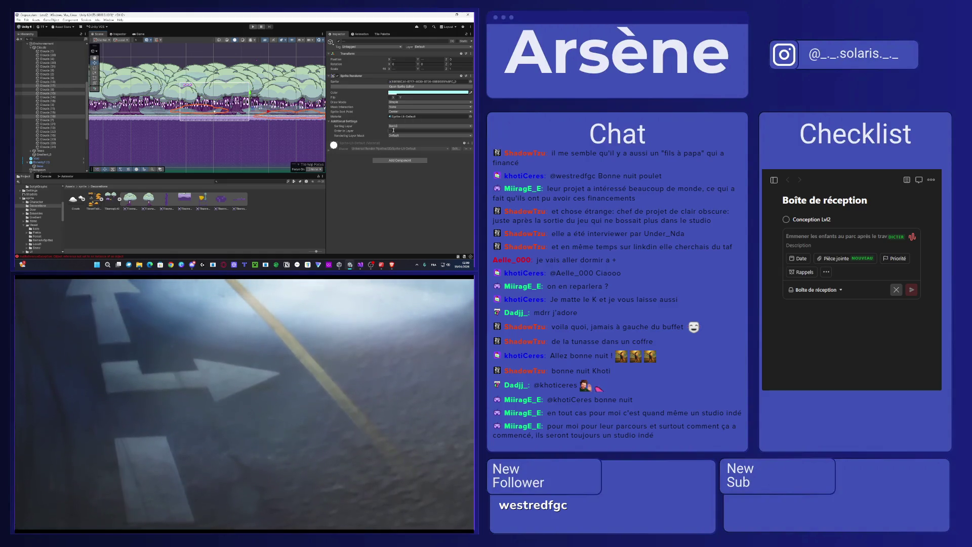
left_click(233, 118)
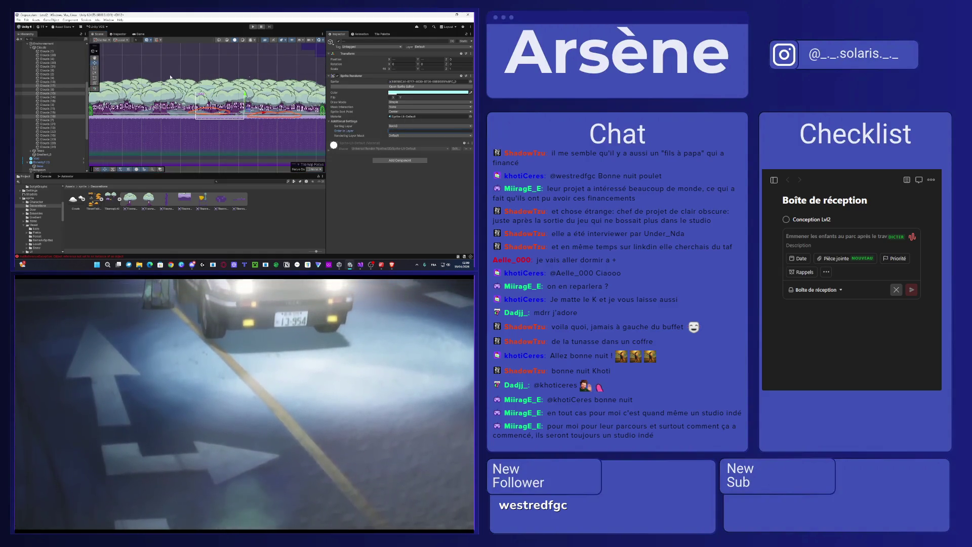
Step: Scale Clouds (30) from 1.76/0.58 to about 3.36/1.08 and shift it right
scroll(171, 76, "down", 3)
scroll(115, 102, "up", 3)
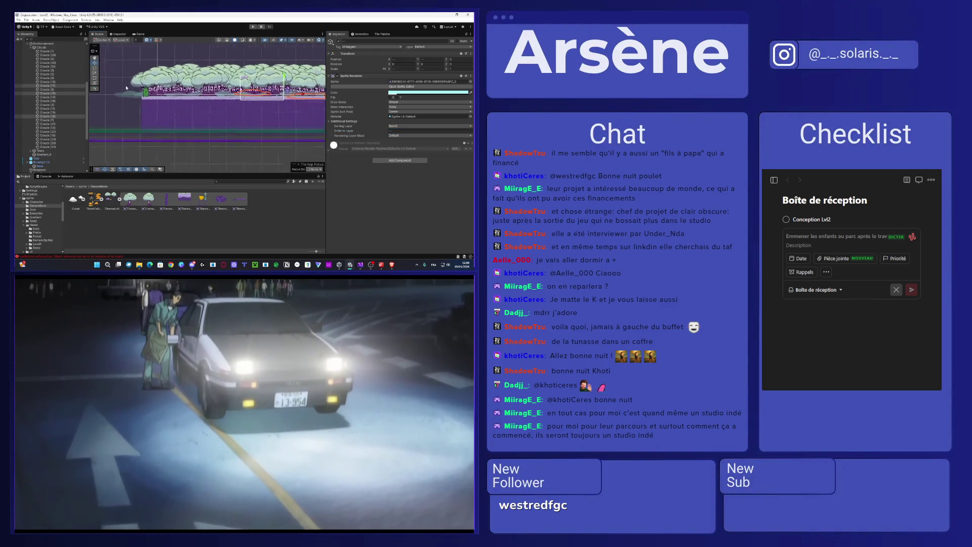
left_click(136, 94)
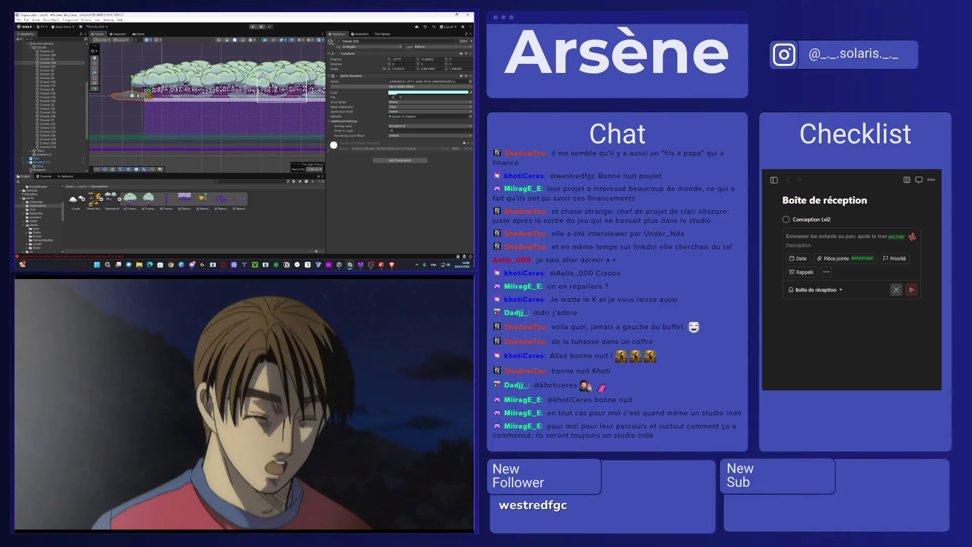
left_click_drag(133, 96, 158, 94)
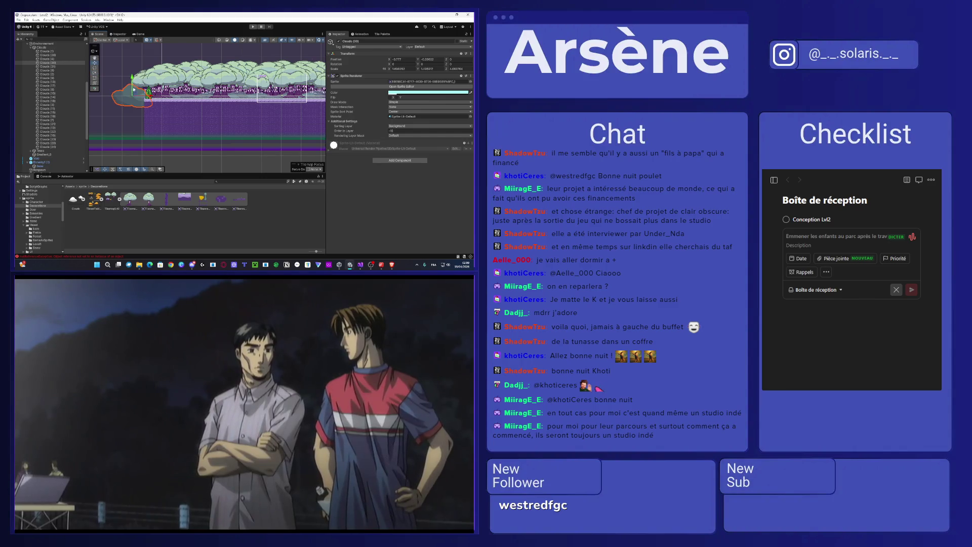
left_click_drag(130, 85, 134, 86)
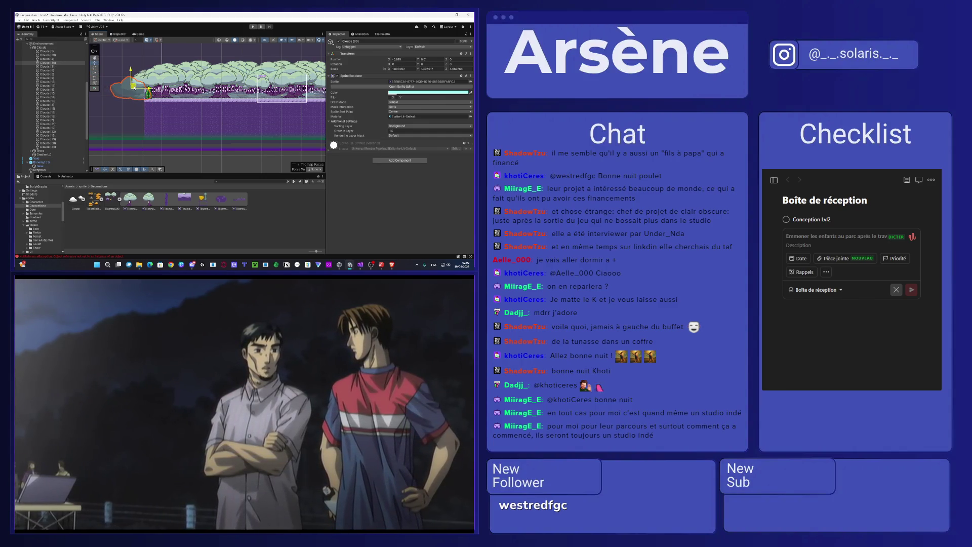
Step: Cycle through the overlapping sprites to select Clouds (33) and nudge it slightly right and down
scroll(150, 97, "up", 2)
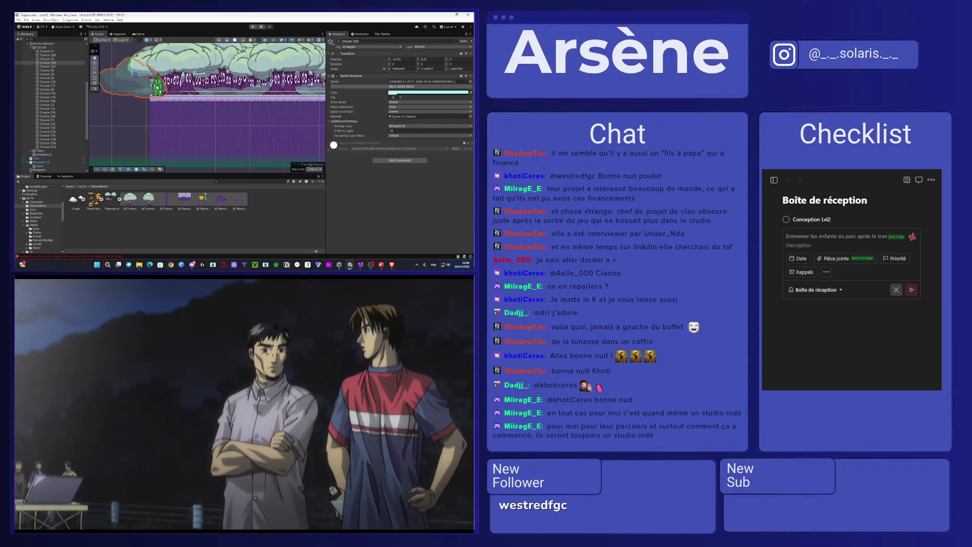
left_click(159, 89)
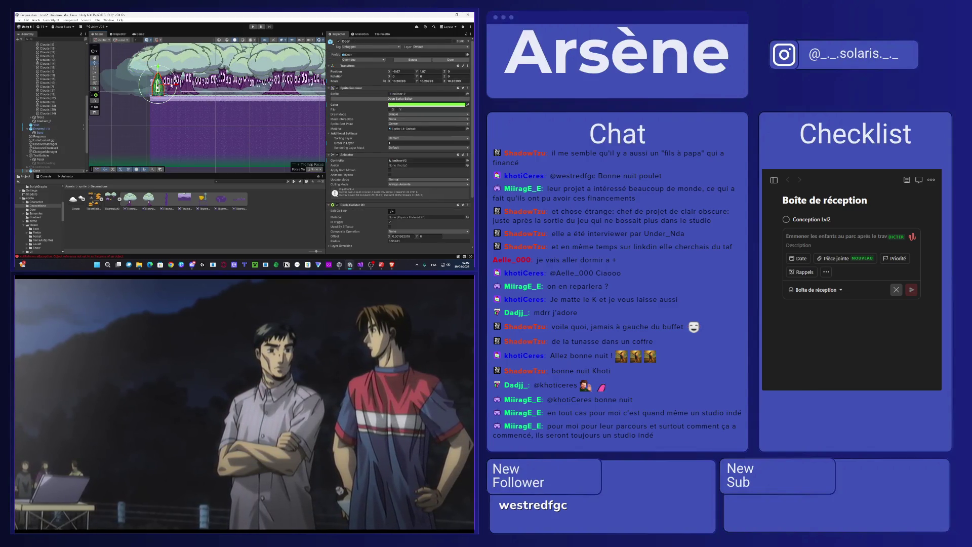
left_click(119, 79)
left_click(120, 79)
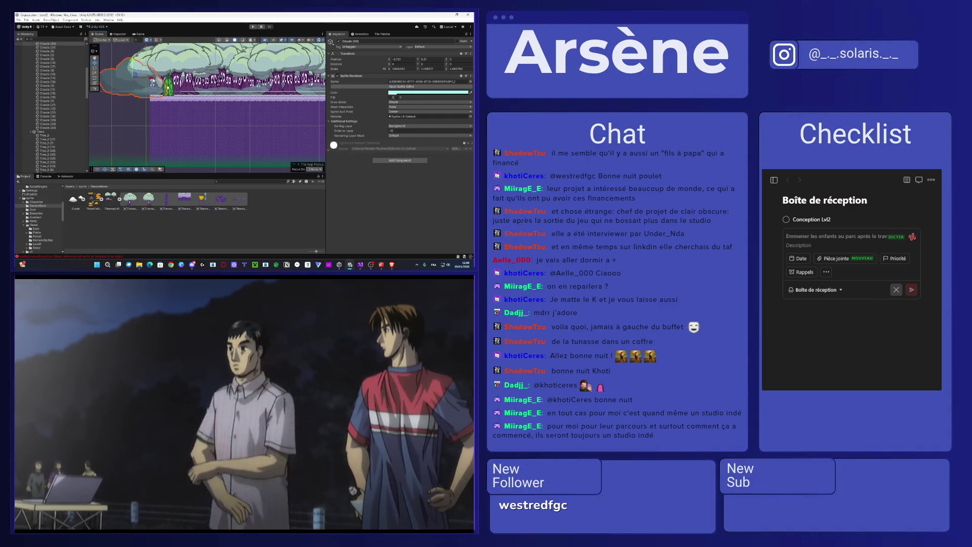
left_click(141, 79)
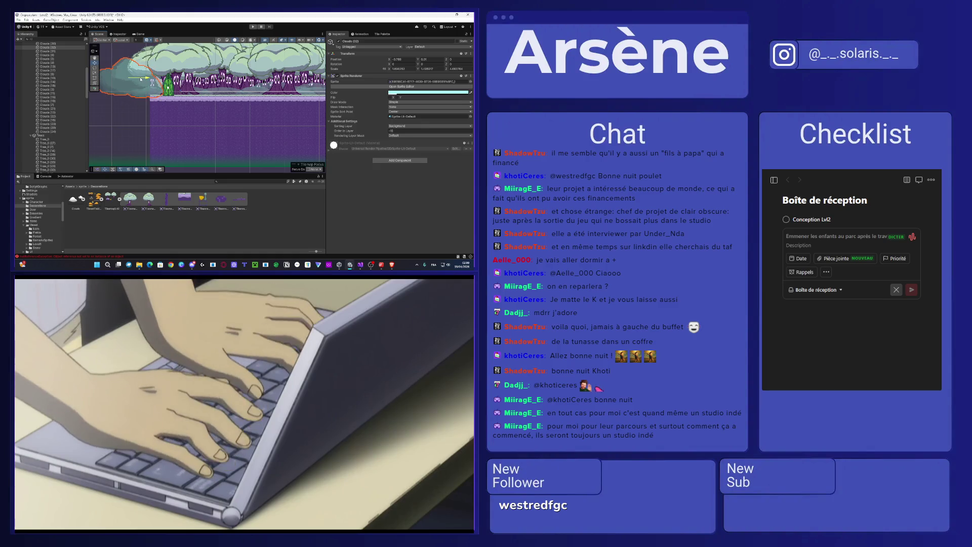
left_click(140, 79)
left_click(136, 79)
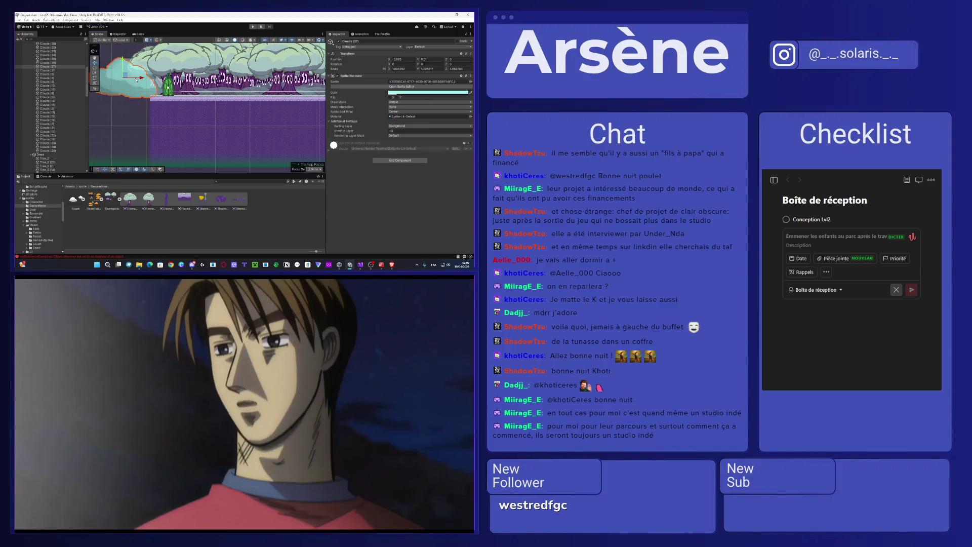
left_click(136, 79)
left_click(136, 80)
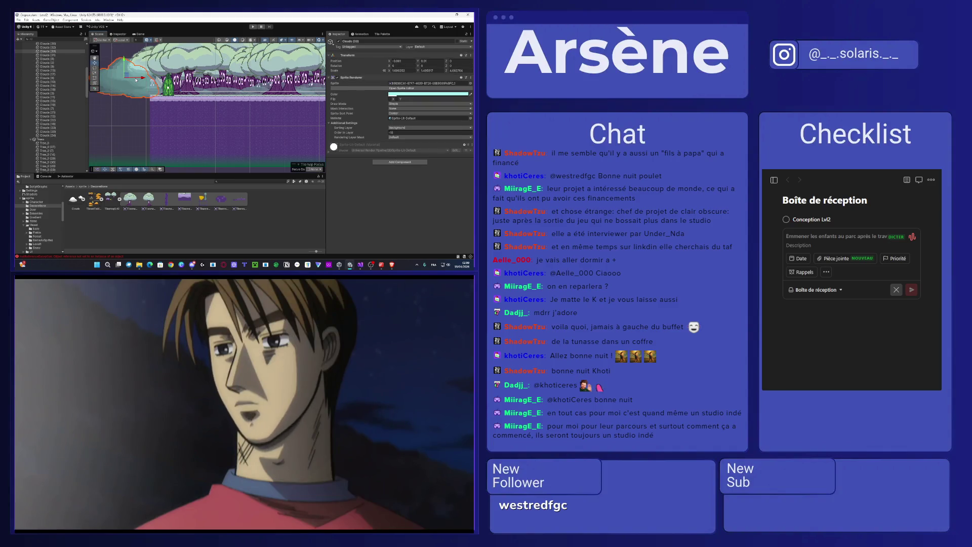
left_click(140, 79)
left_click(144, 79)
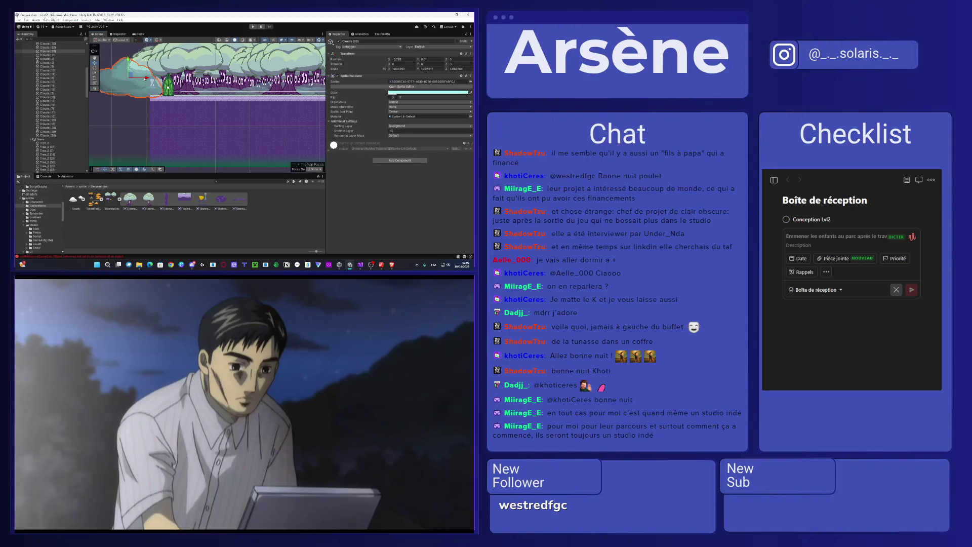
scroll(146, 86, "up", 3)
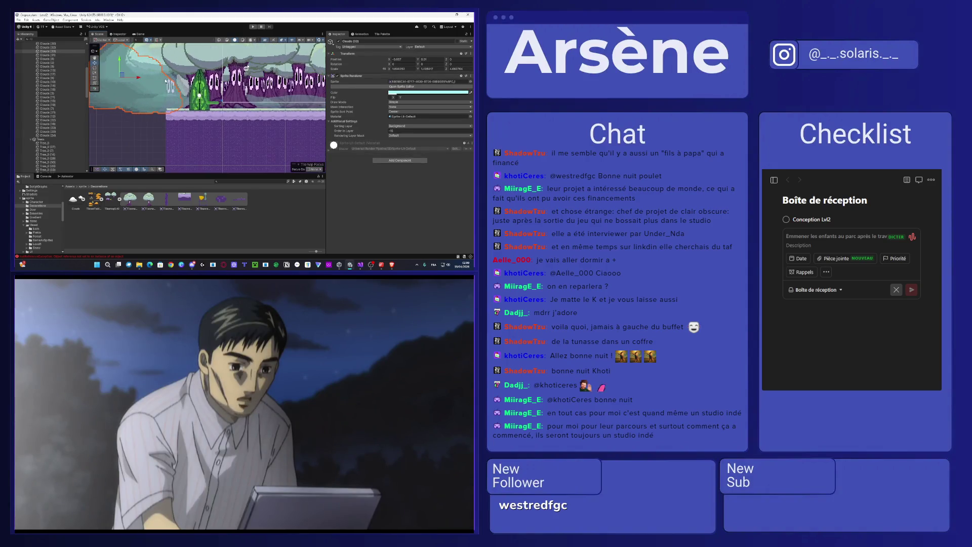
left_click_drag(122, 75, 125, 76)
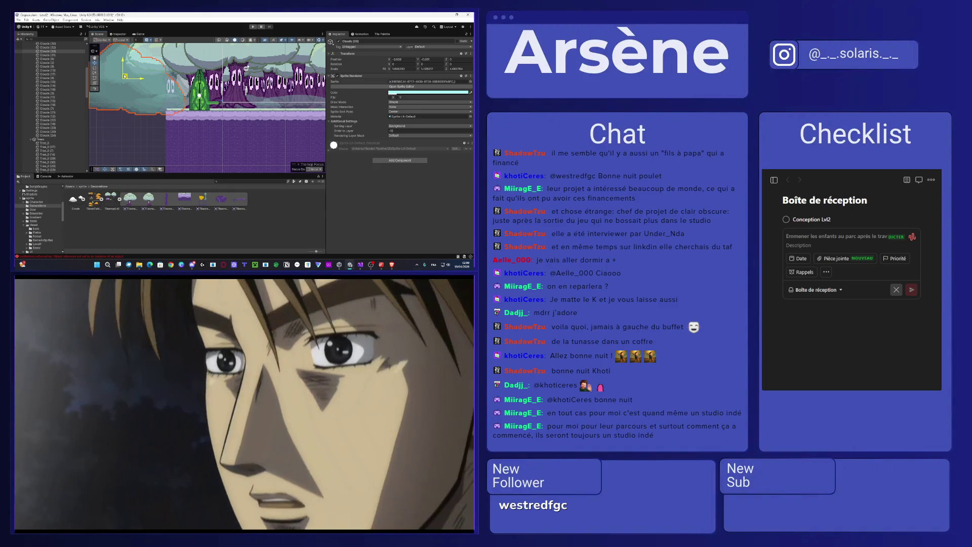
Step: Tint Clouds (34) a deeper blue, A7CEFF, and nudge it slightly left
left_click(406, 93)
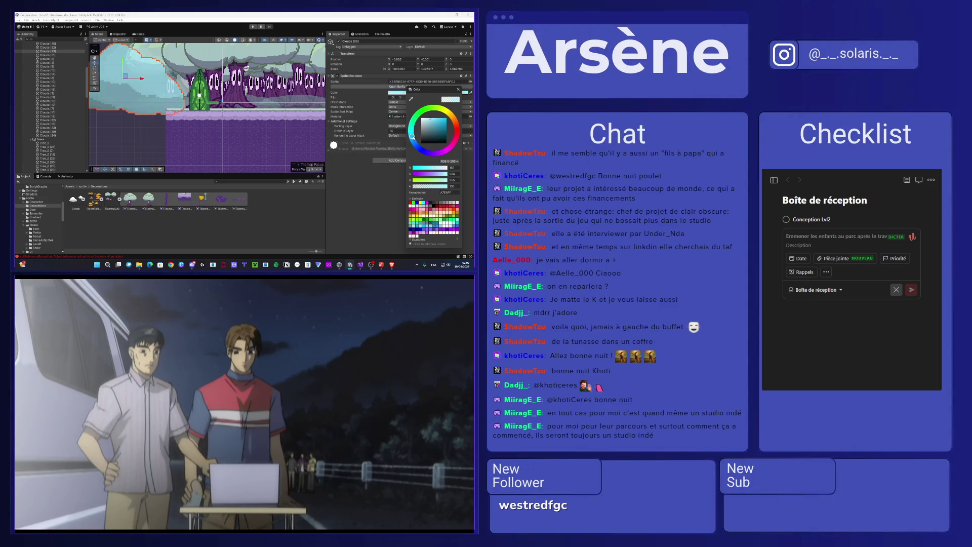
left_click(138, 81)
left_click_drag(138, 80, 137, 80)
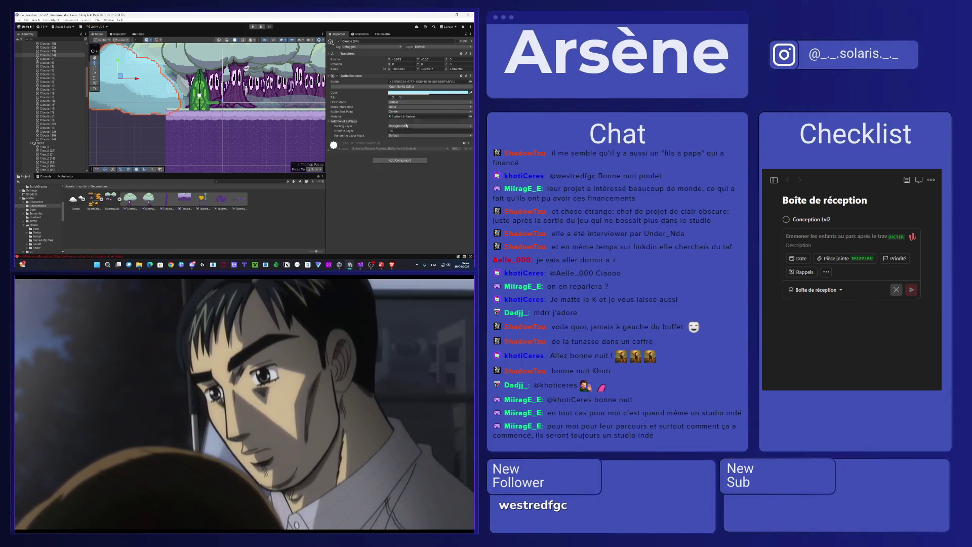
left_click(427, 92)
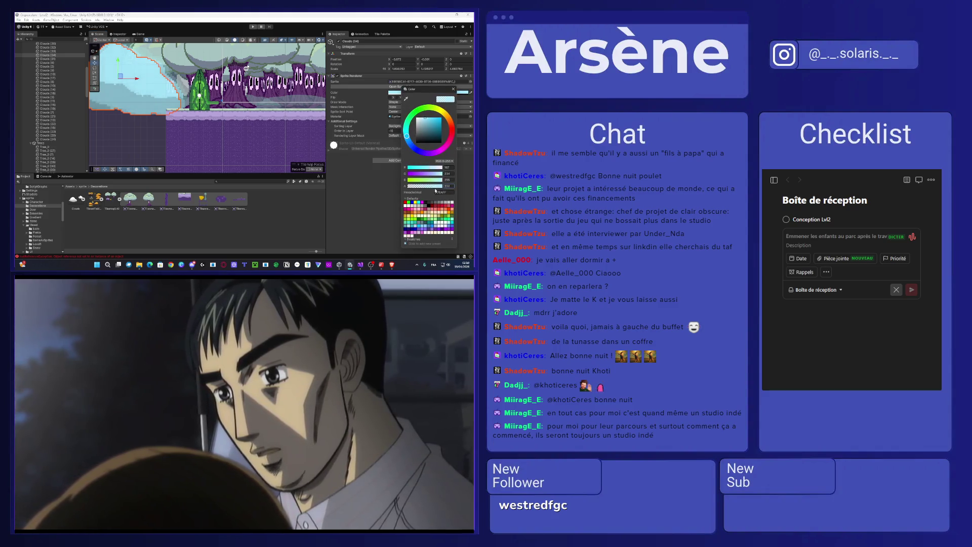
left_click_drag(409, 138, 410, 144)
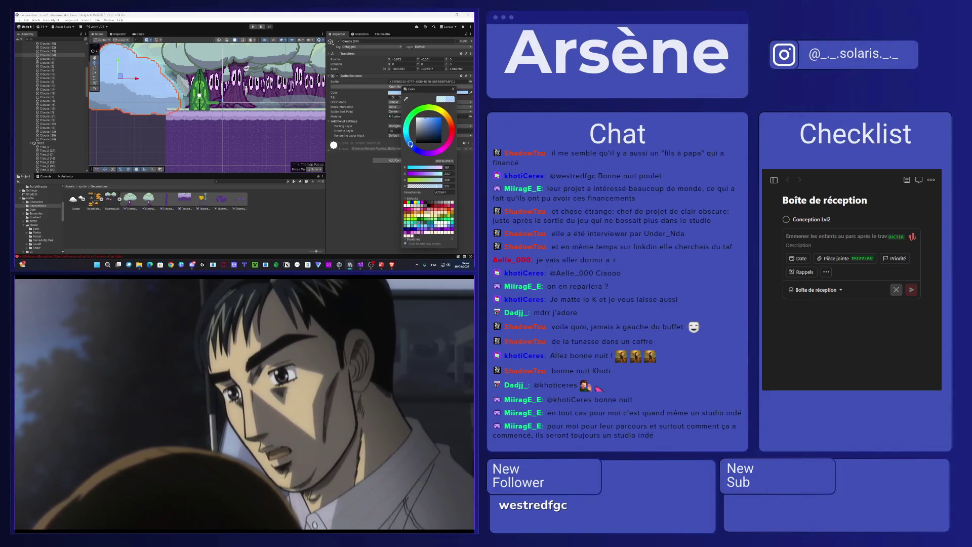
scroll(175, 89, "down", 3)
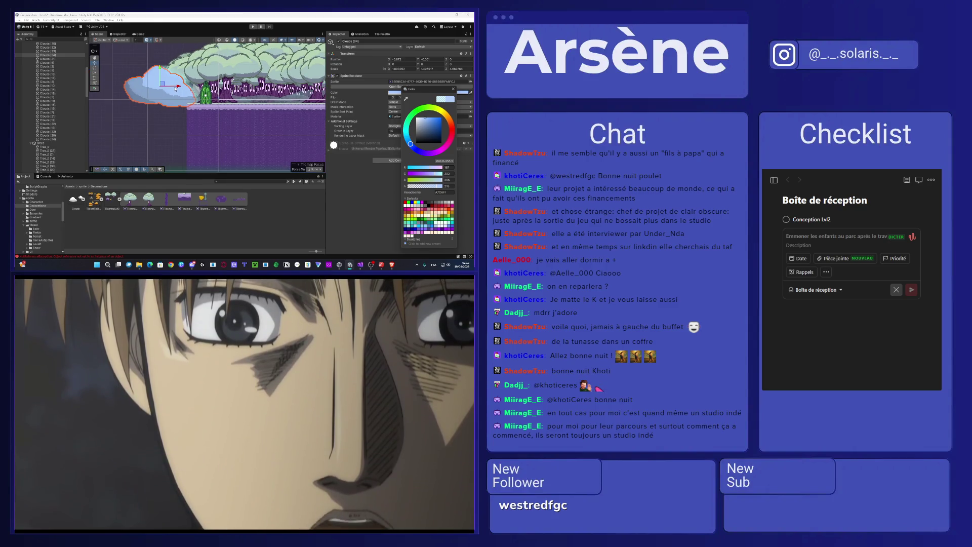
left_click_drag(175, 88, 171, 89)
left_click(420, 94)
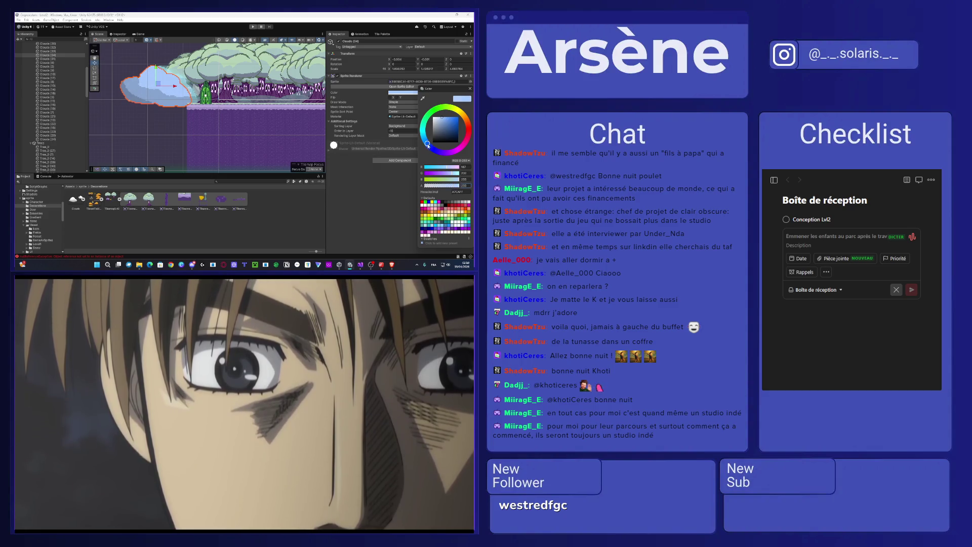
left_click(177, 131)
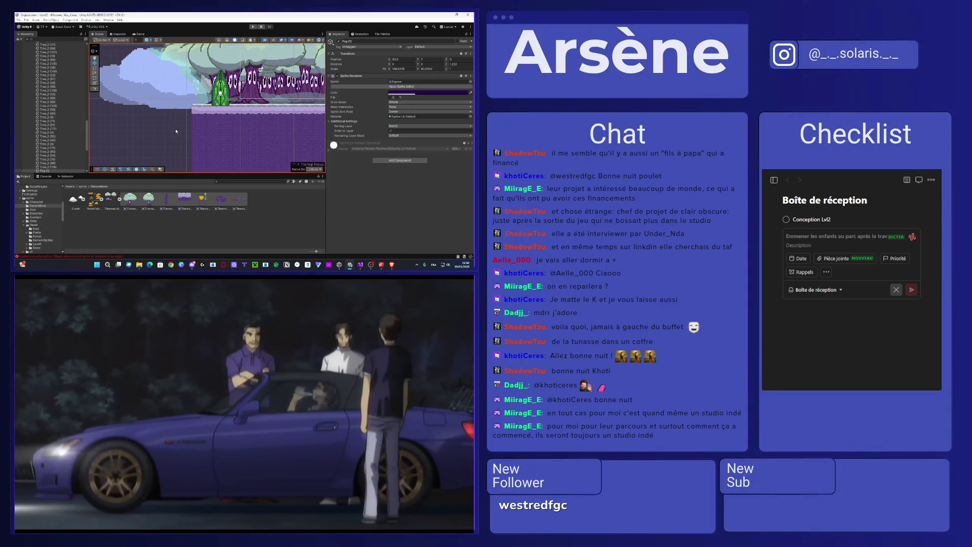
Step: Select Clouds (33) among the overlapping clouds and stretch it taller with the scale gizmo
left_click(148, 72)
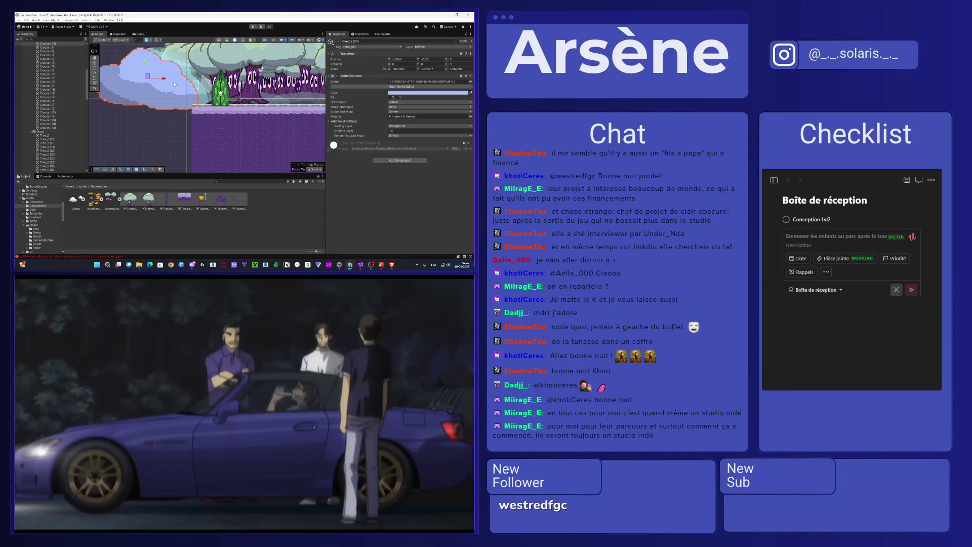
left_click(135, 81)
left_click(137, 89)
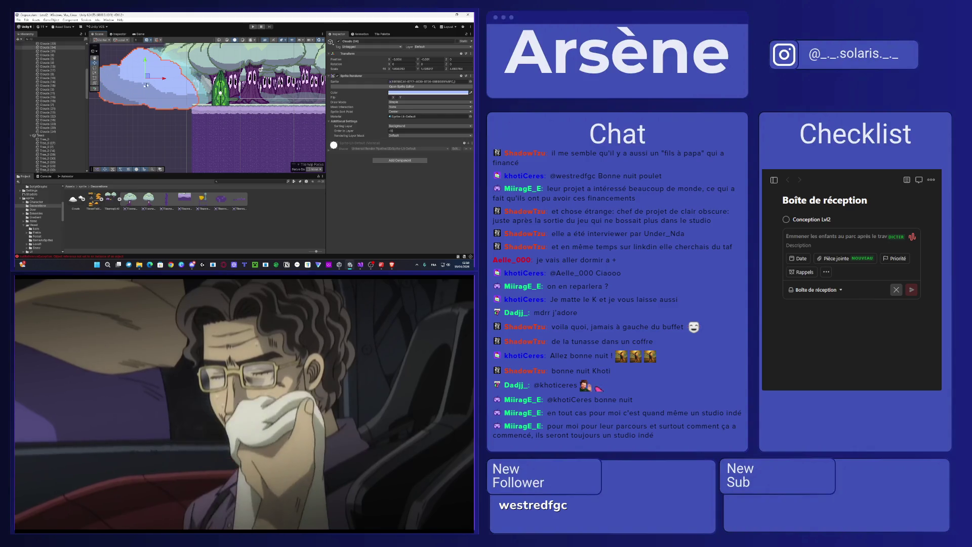
left_click(146, 70)
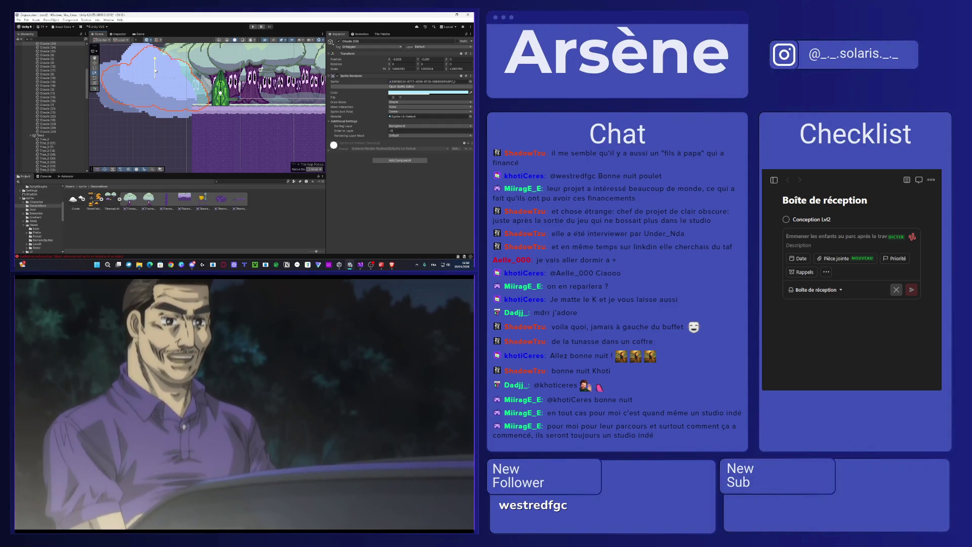
left_click_drag(154, 72, 155, 69)
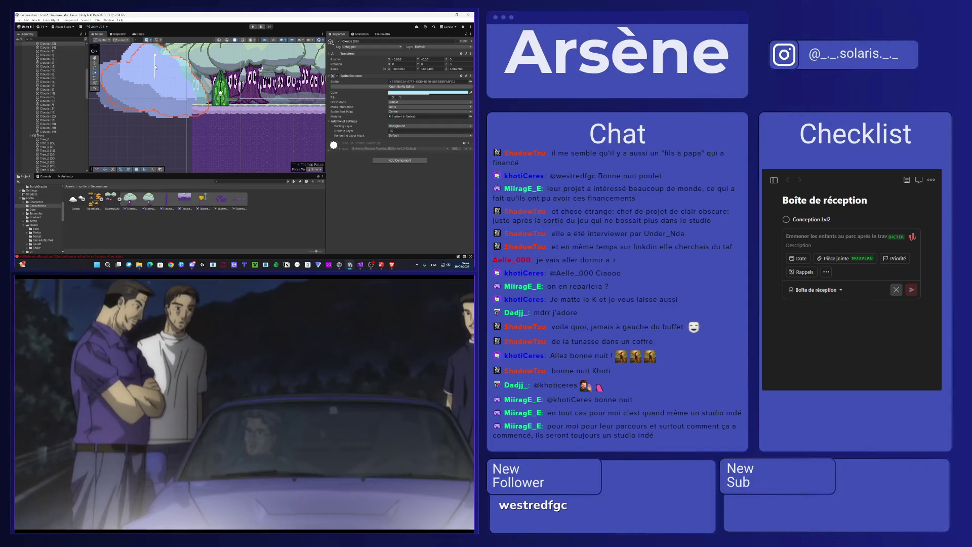
Step: Put Clouds (34) on the Front sorting layer
left_click(208, 90)
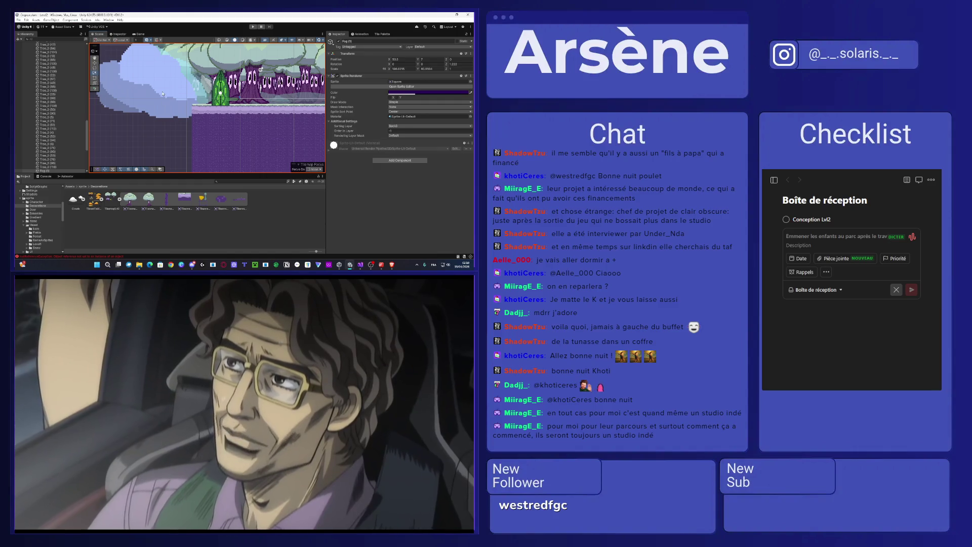
left_click(162, 94)
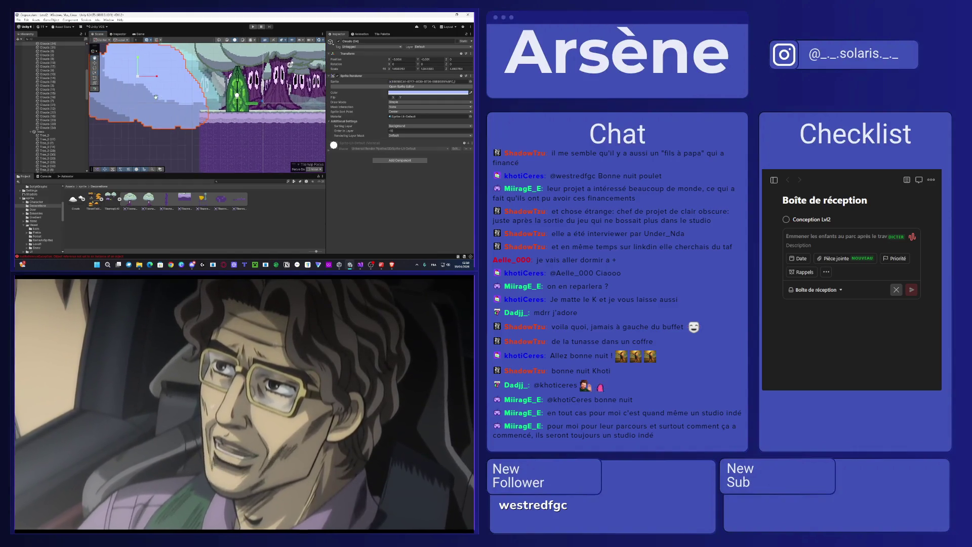
mouse_move(163, 93)
left_mouse_down()
mouse_move(196, 149)
mouse_move(190, 133)
left_mouse_up()
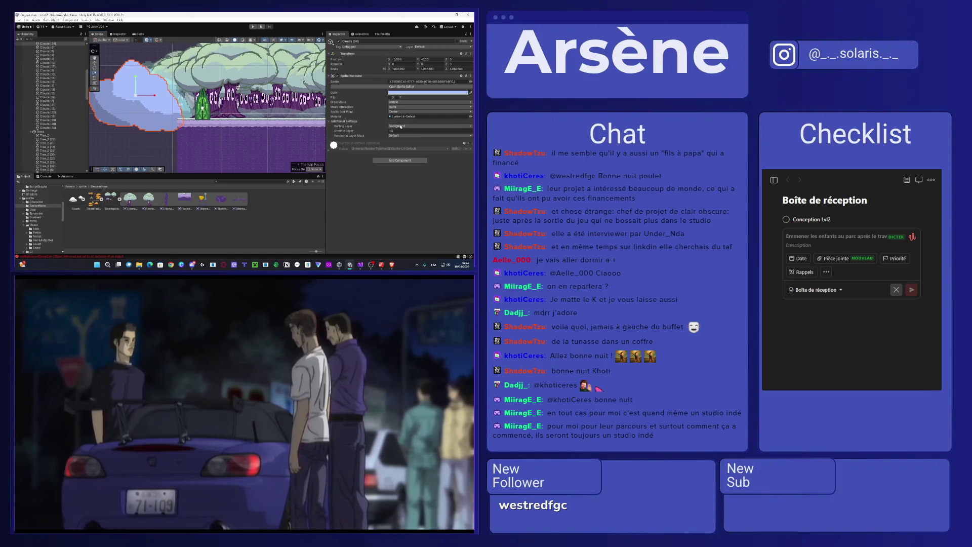
left_click(411, 126)
left_click(402, 156)
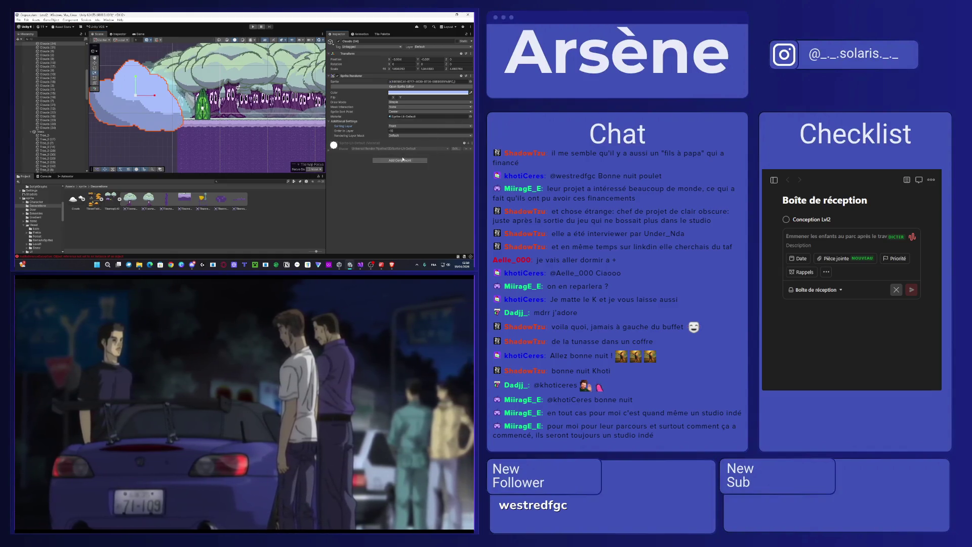
Step: Put Clouds (32) on the Front sorting layer, leaving Clouds (33) unchanged
left_click(185, 114)
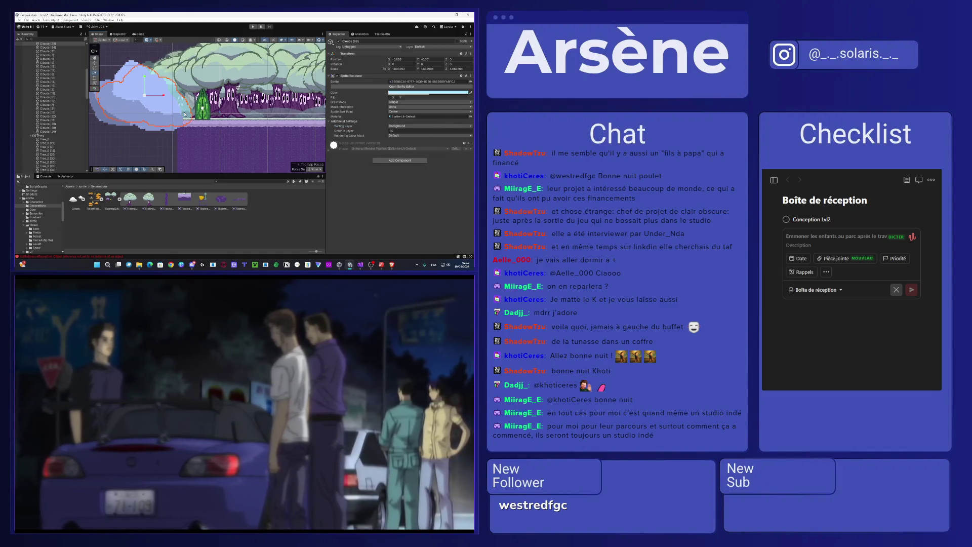
left_click(411, 126)
left_click(407, 155)
left_click(151, 101)
left_click(411, 126)
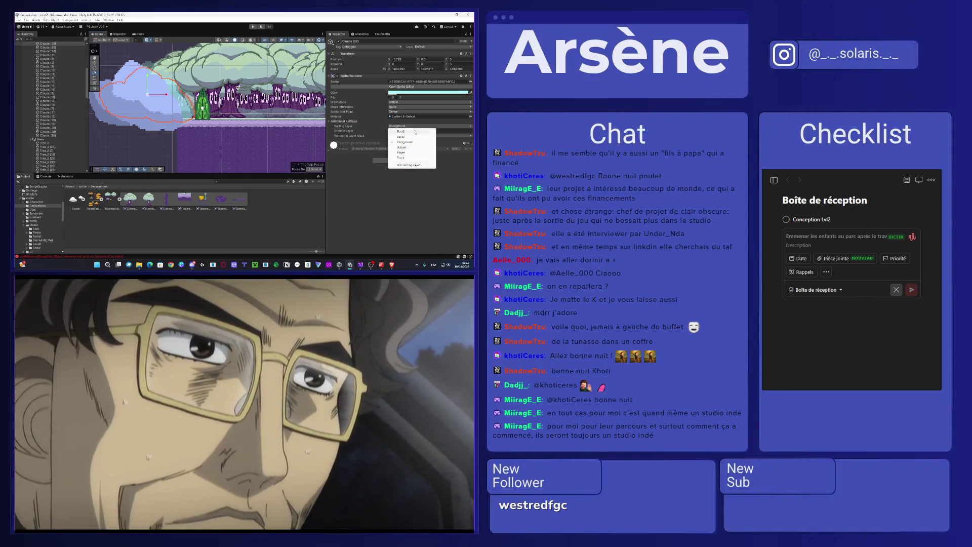
left_click(408, 156)
left_click(191, 105)
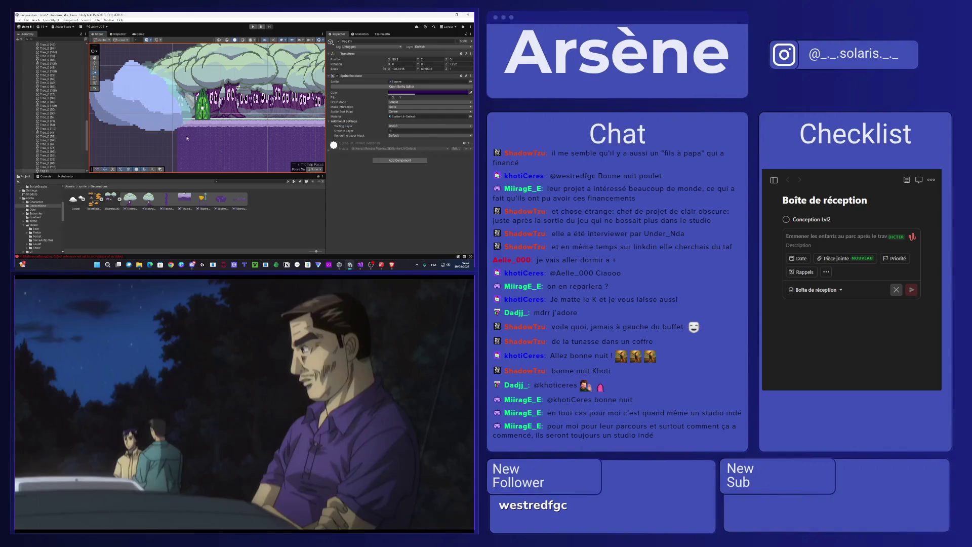
scroll(190, 106, "up", 3)
left_click(186, 108)
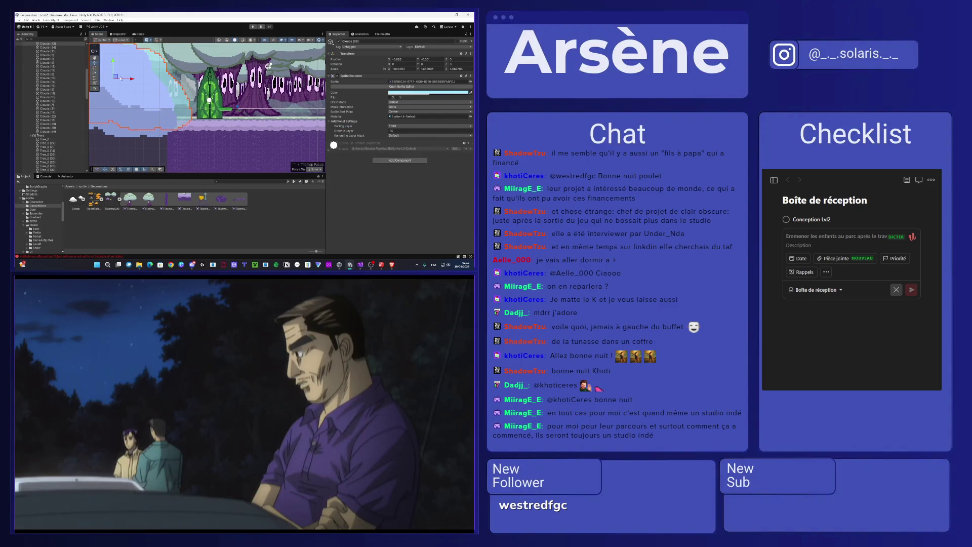
Step: Nudge Clouds (33) up and right and shift Clouds (30) slightly right and down
left_click_drag(120, 83, 123, 87)
left_click(183, 124)
scroll(184, 123, "down", 2)
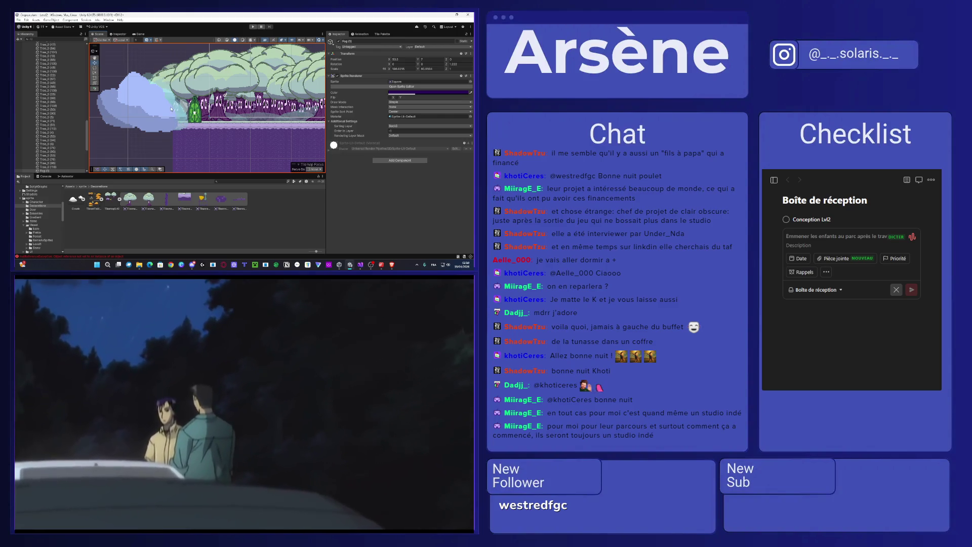
left_click(185, 108)
left_click(186, 108)
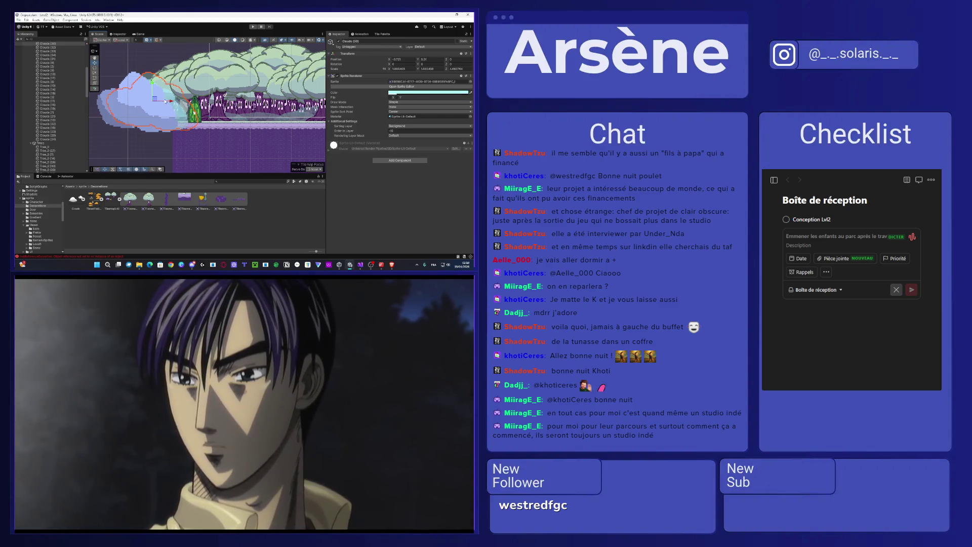
left_click_drag(156, 101, 158, 105)
Step: Put Clouds (30) on the Front sorting layer, fine-tune its position, and start playing the level
left_click(430, 126)
left_click(413, 159)
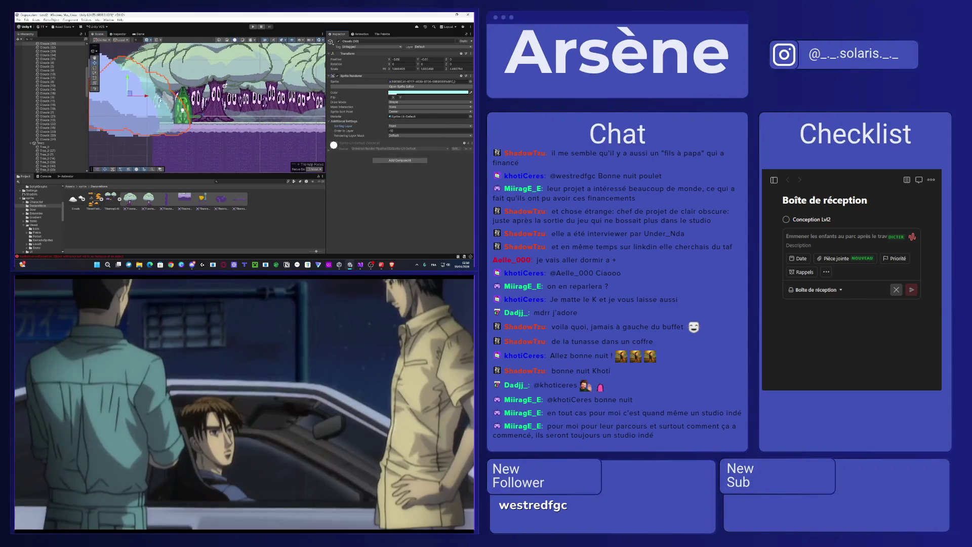
scroll(163, 100, "up", 2)
left_click_drag(121, 95, 146, 92)
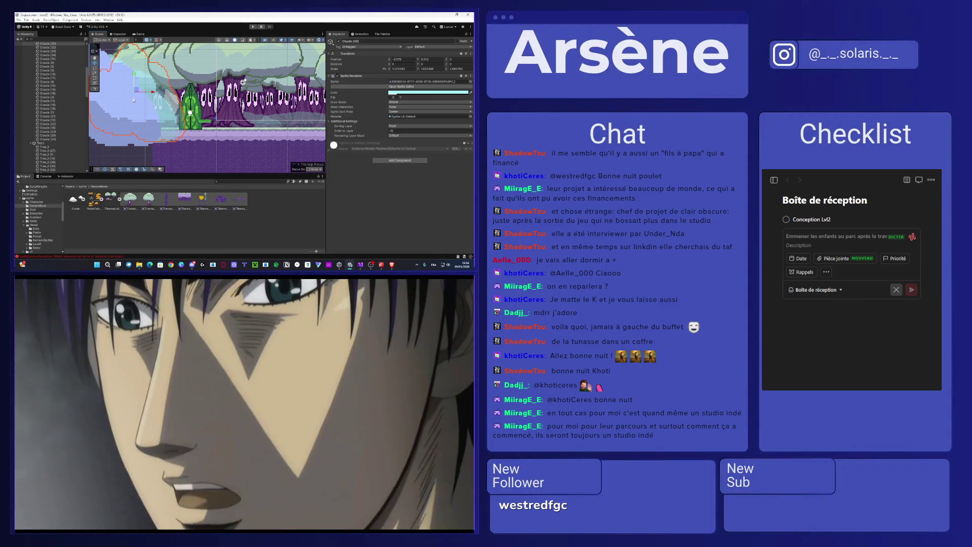
left_click(123, 158)
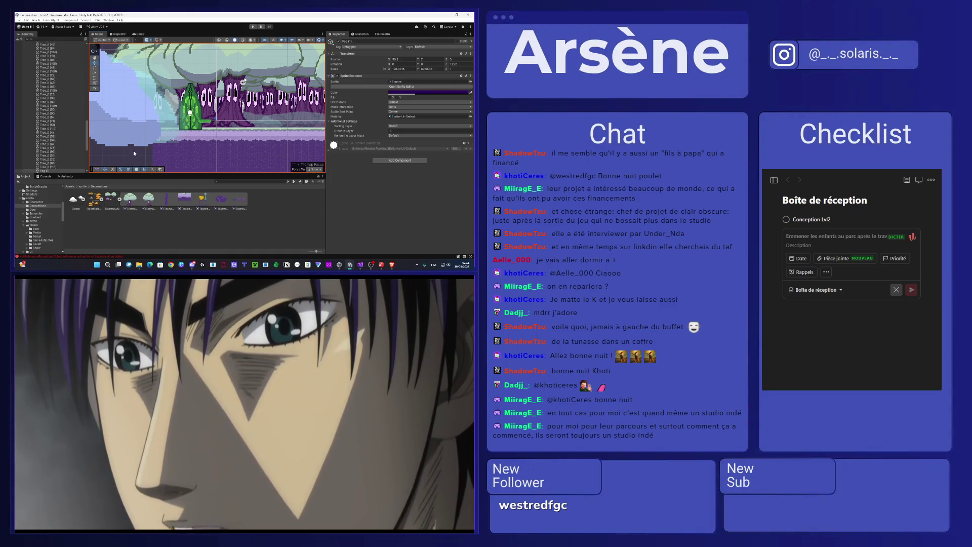
scroll(168, 127, "down", 6)
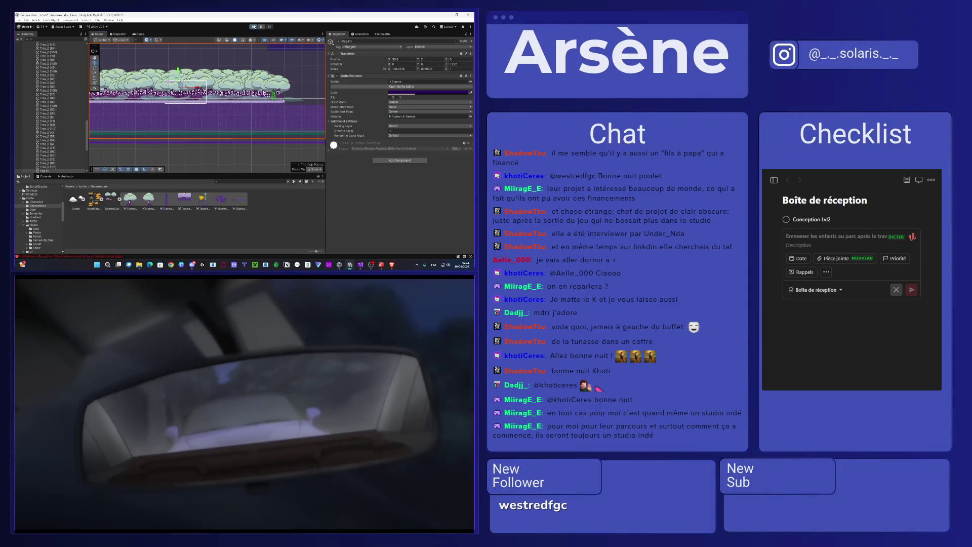
left_click(253, 26)
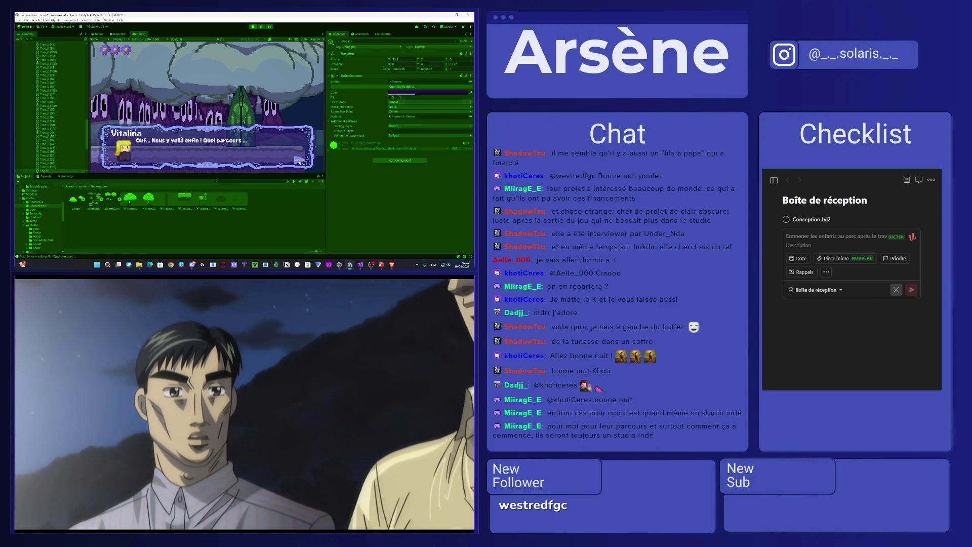
Step: Let the level play until the ending dialogue 'Ouf… Nous y voilà enfin ! Quel parcours…' appears
scroll(48, 118, "down", 5)
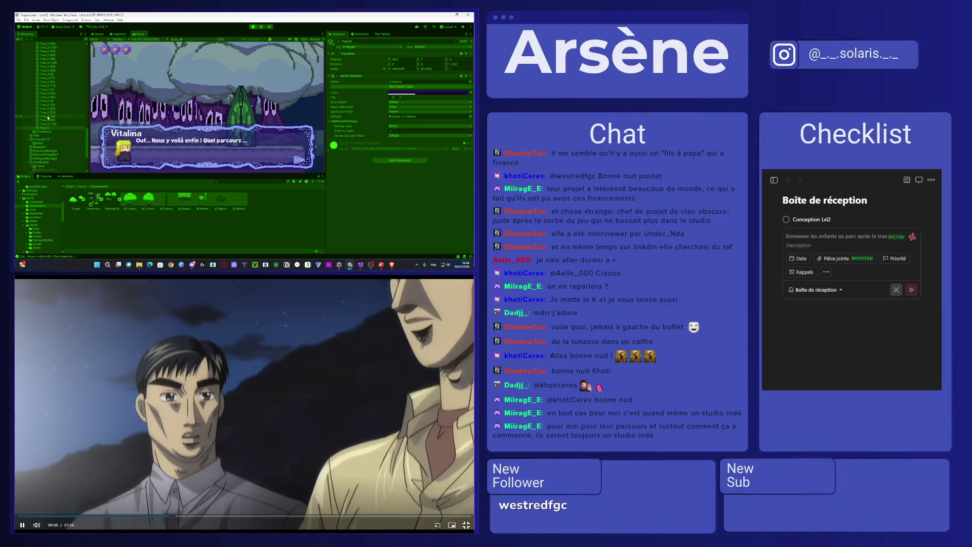
Step: Collapse the Environment group and inspect the dialogue text of CinematicEndLevel Step (1) and Step (2)
scroll(46, 114, "up", 5)
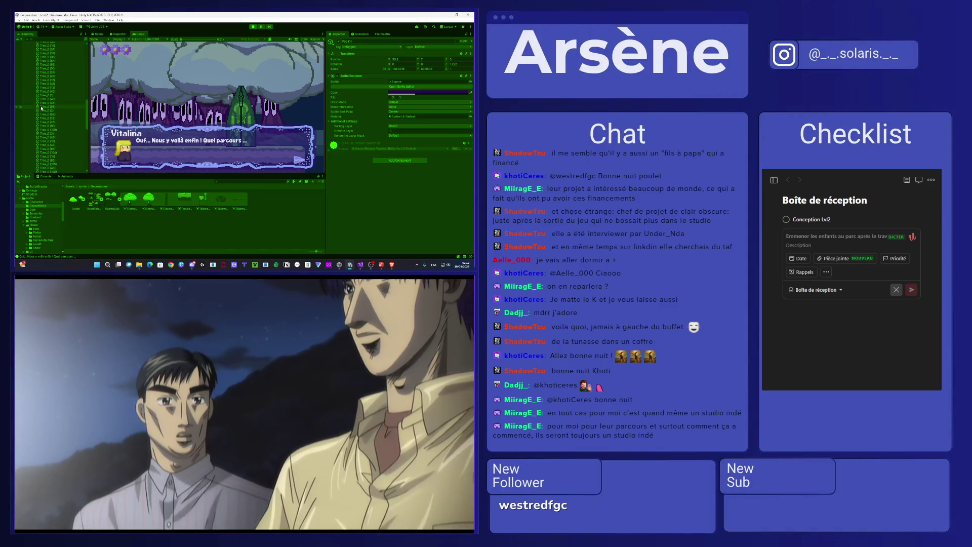
scroll(33, 96, "up", 3)
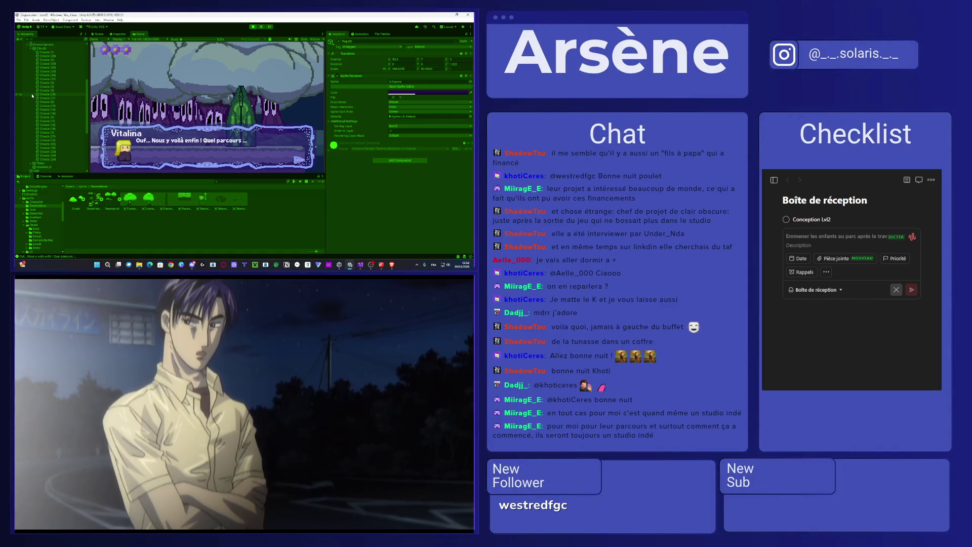
scroll(39, 51, "up", 2)
left_click(28, 59)
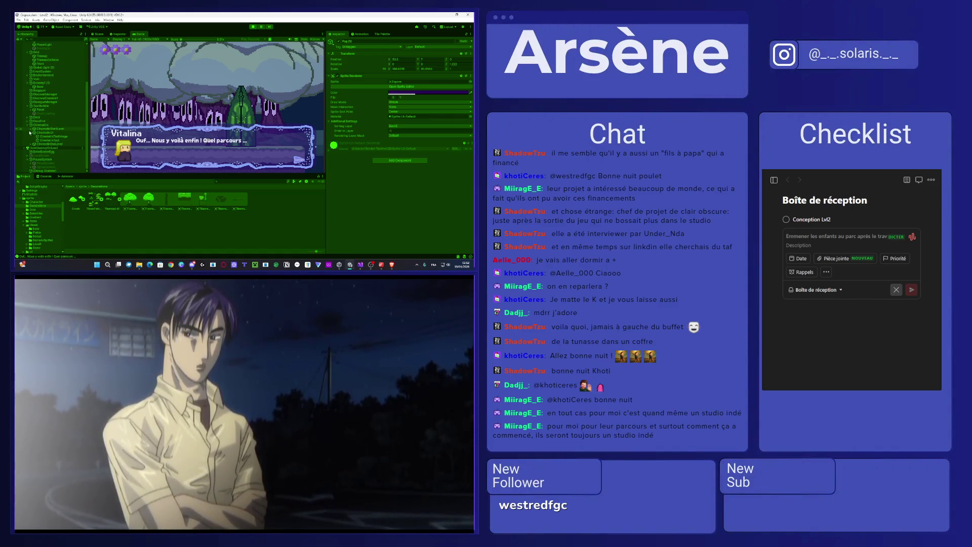
scroll(38, 127, "down", 3)
left_click(49, 95)
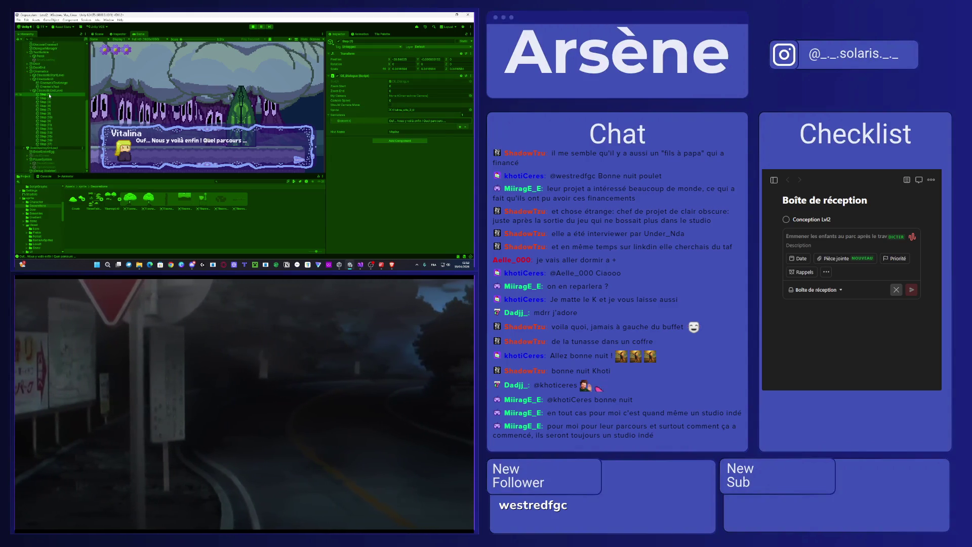
left_click(51, 99)
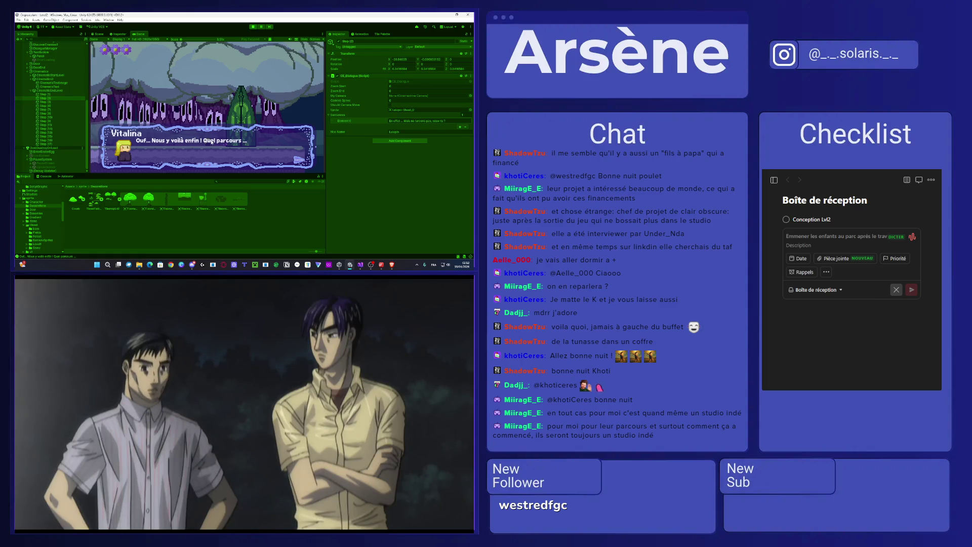
Step: Stop Play mode and open the Level1 scene from the Assets/Scenes folder
left_click(253, 27)
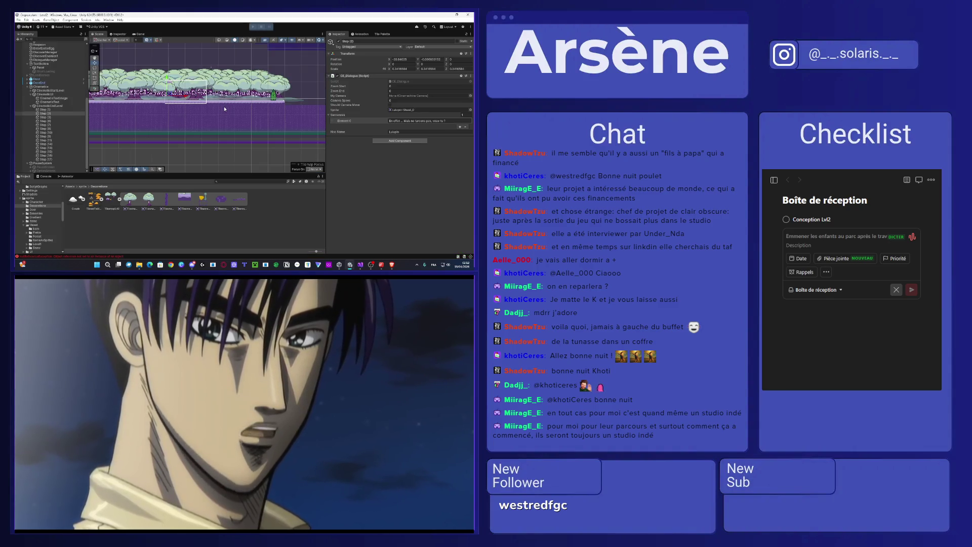
left_click(70, 186)
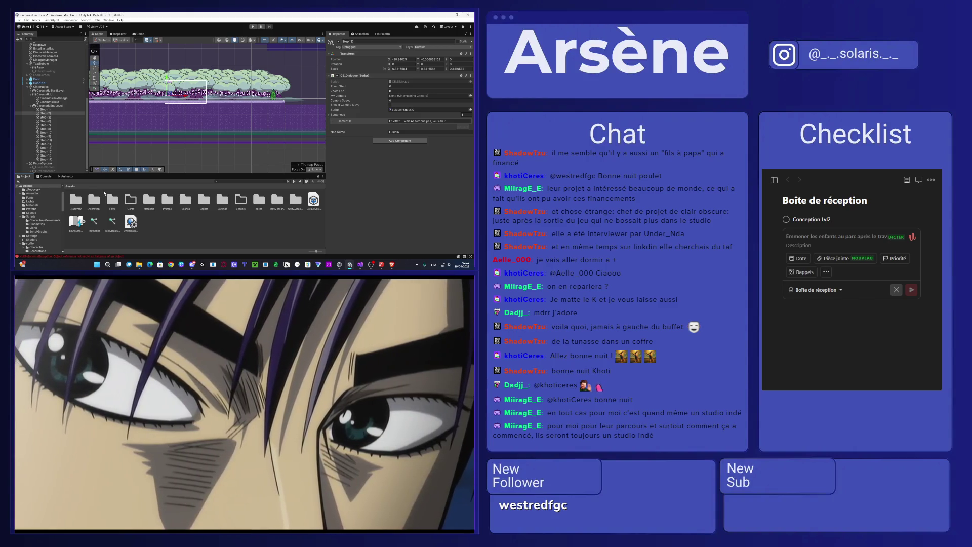
double_click(186, 200)
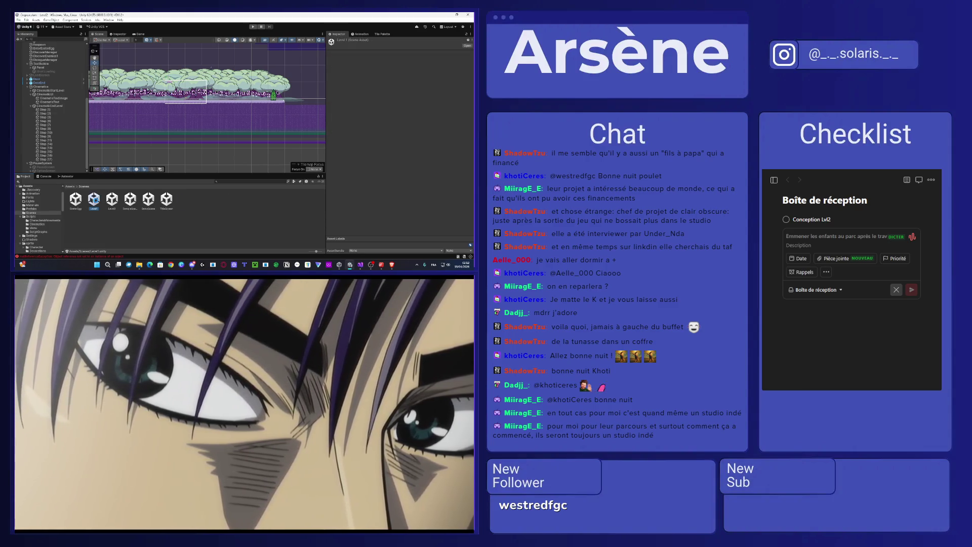
double_click(94, 200)
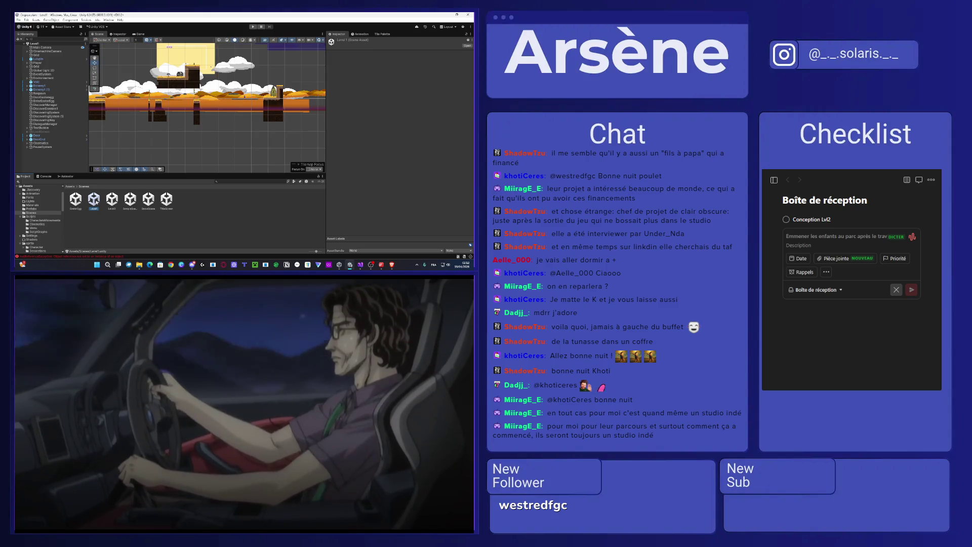
Step: Zoom the Scene view onto the door and platforms, then select Step (13) under CinematicEndLevel
scroll(206, 119, "up", 3)
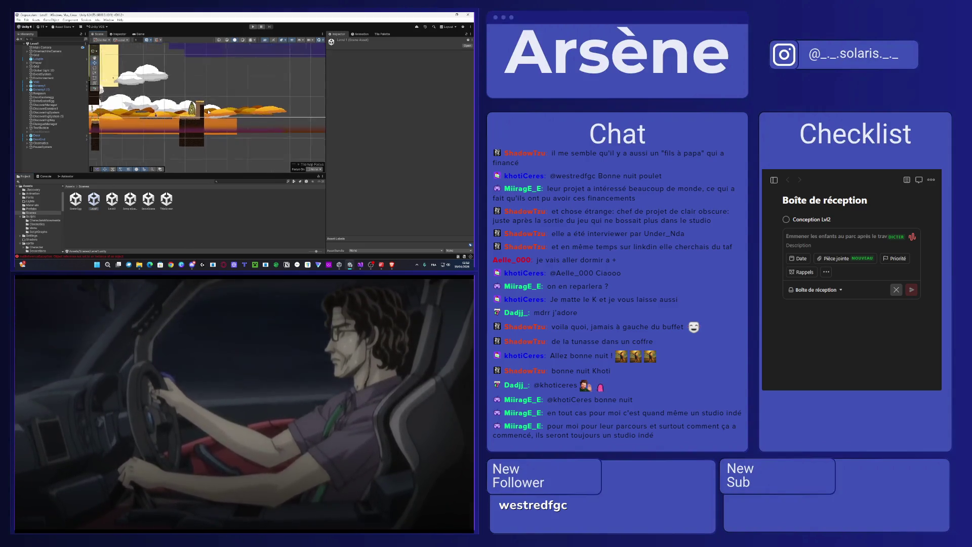
scroll(205, 119, "up", 3)
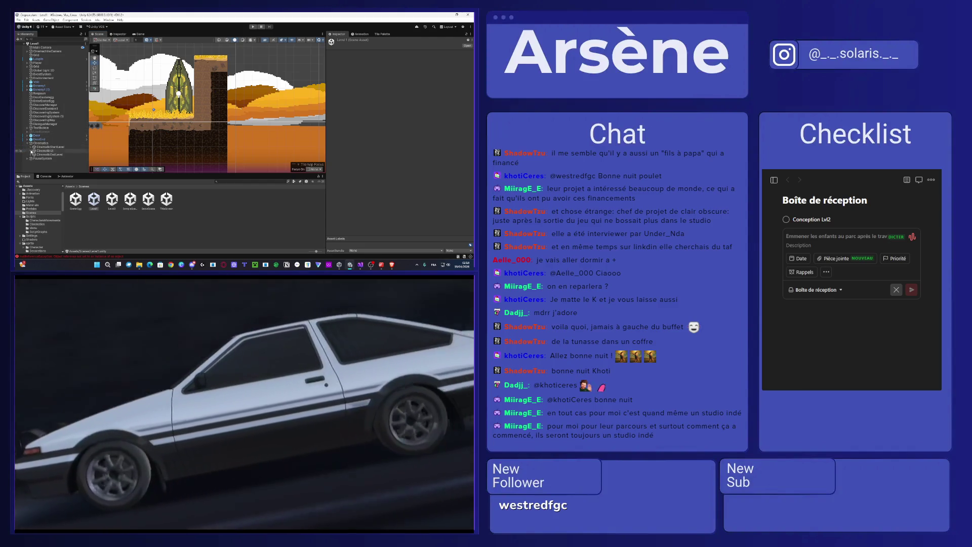
scroll(36, 145, "down", 4)
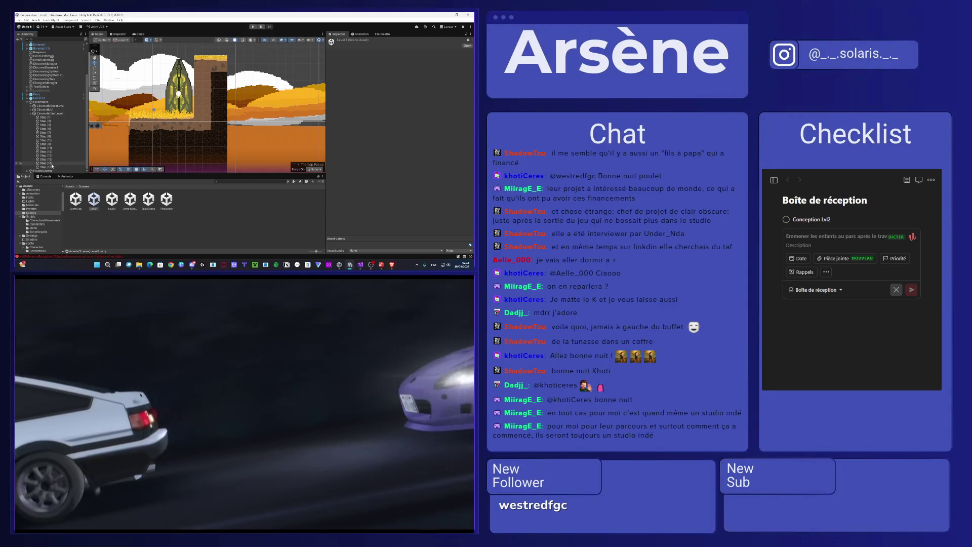
left_click(49, 155)
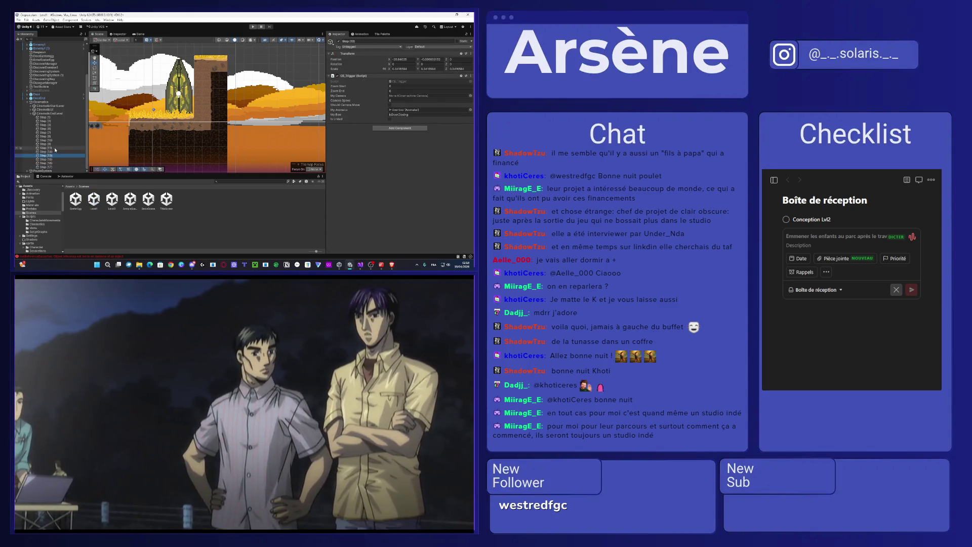
Step: Review Steps (10), (9) and (7), then give Step (6) the Lutupin-Sheet_0 dialogue sprite
left_click(49, 141)
left_click(49, 137)
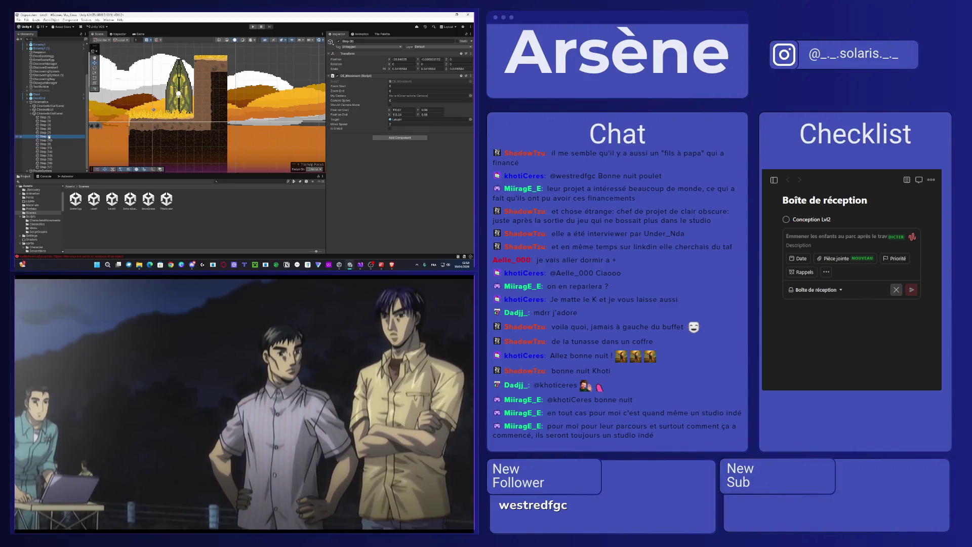
left_click(46, 133)
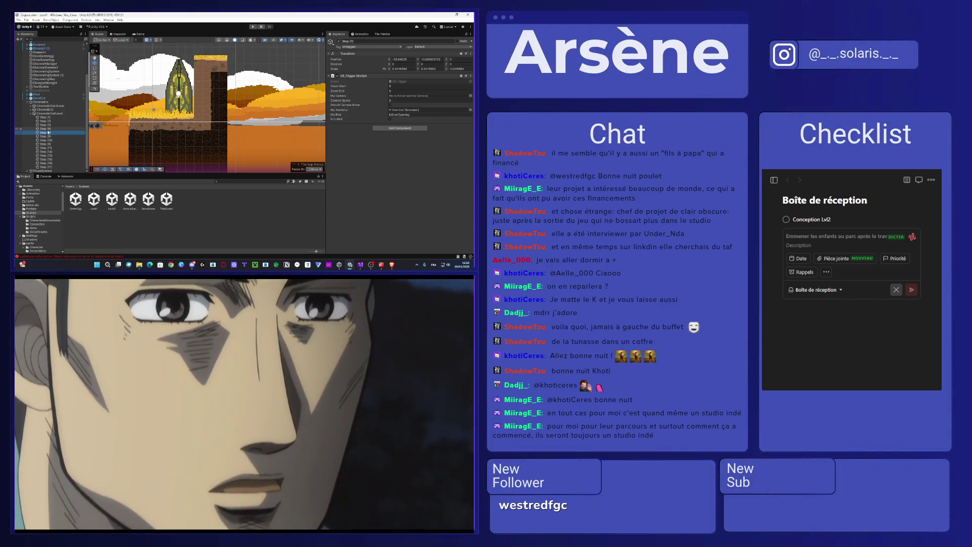
key("Up")
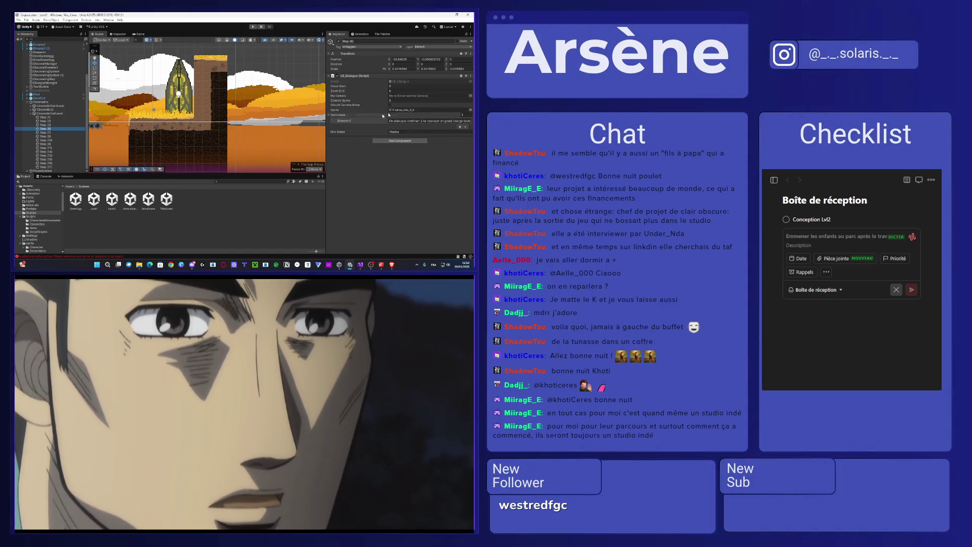
left_click(470, 109)
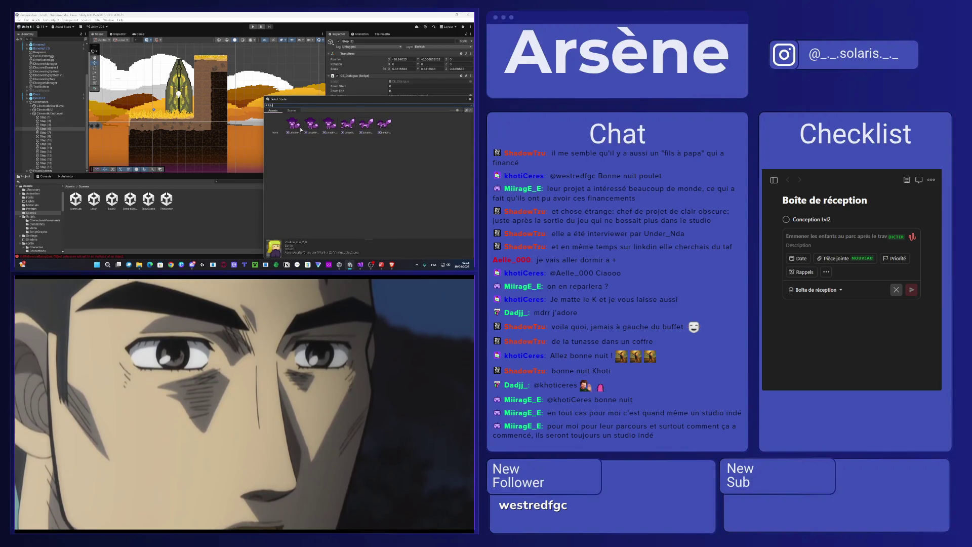
key("Return")
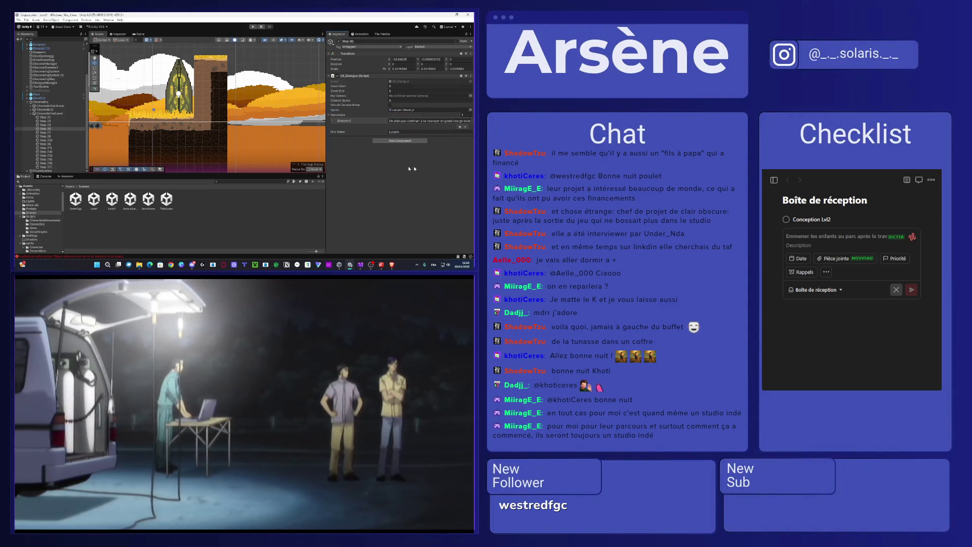
Step: Pan the level view and check the scene name on Step (17), then bring up the code editor
scroll(250, 131, "down", 8)
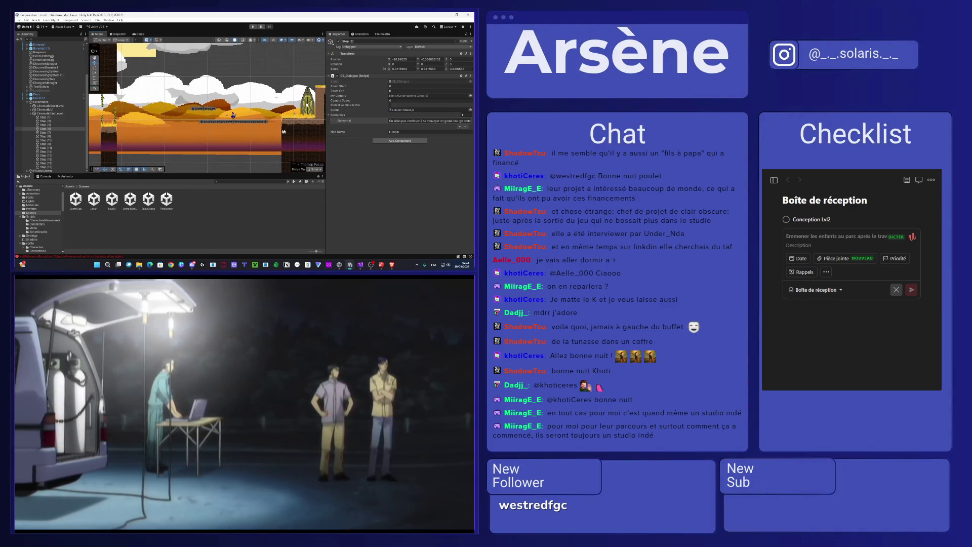
left_click_drag(250, 131, 147, 141)
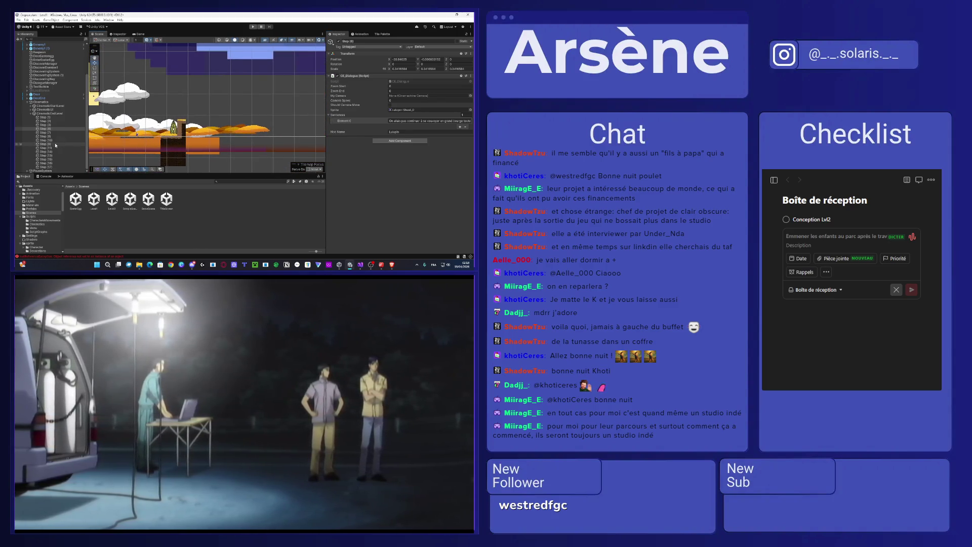
left_click(43, 166)
left_click(412, 120)
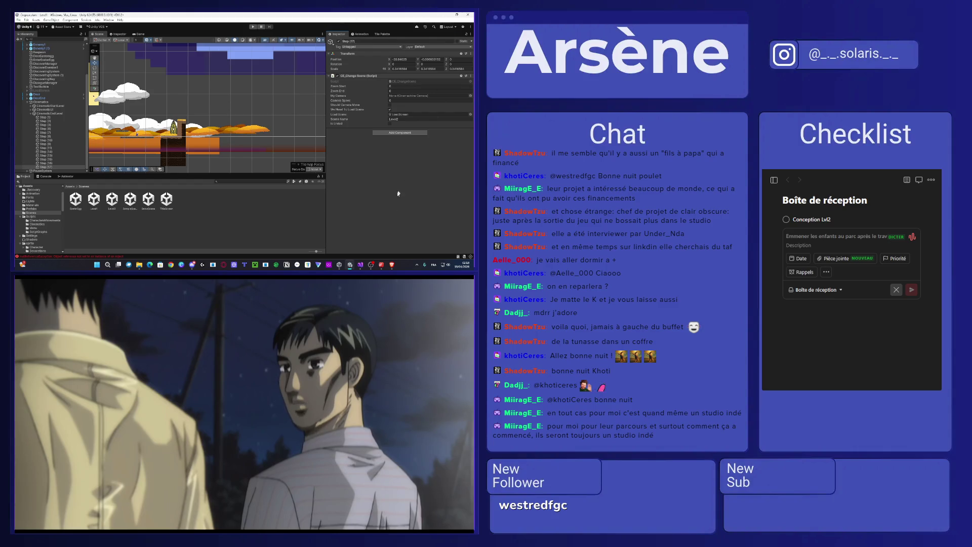
left_click(357, 264)
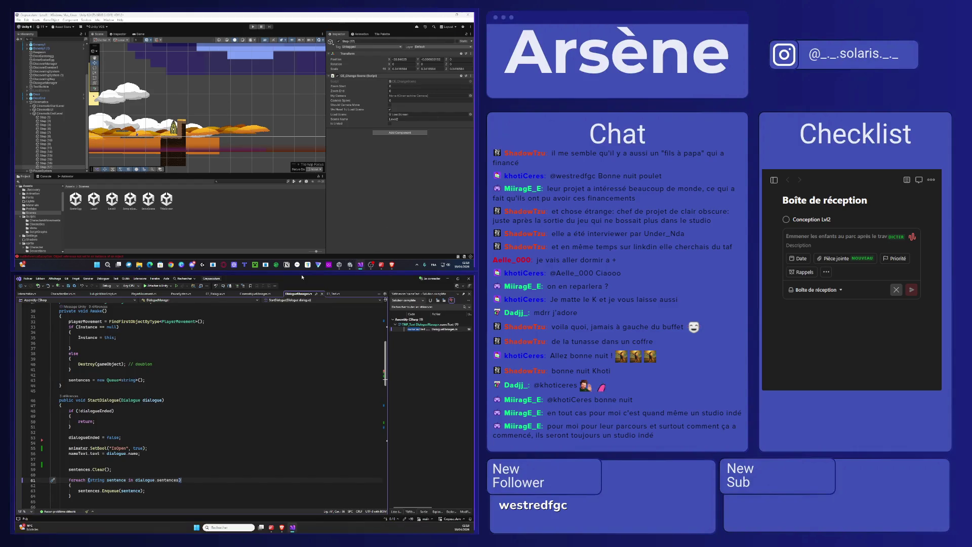
Step: Move Visual Studio to the upper screen, save the DialogueManager script, and return to Unity
left_click_drag(301, 277, 268, 15)
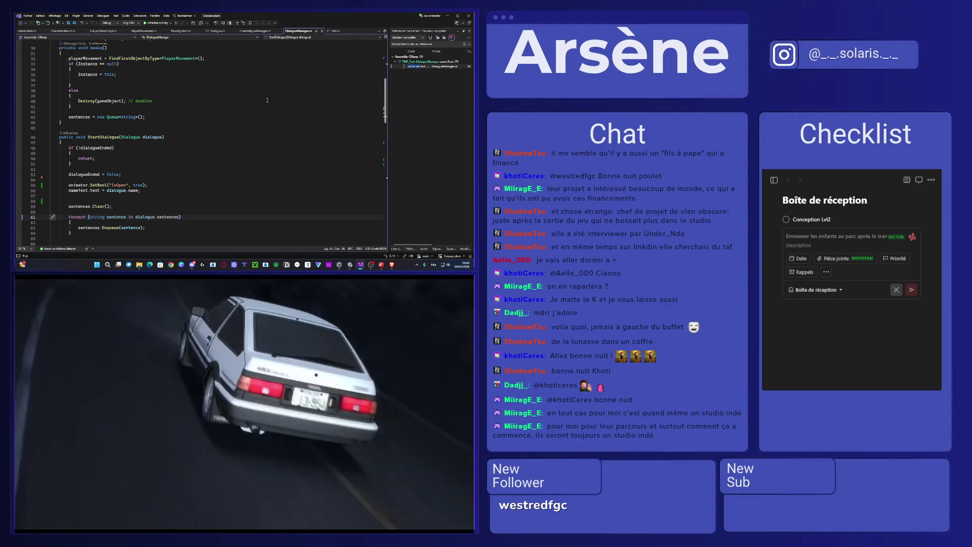
key("ctrl+s")
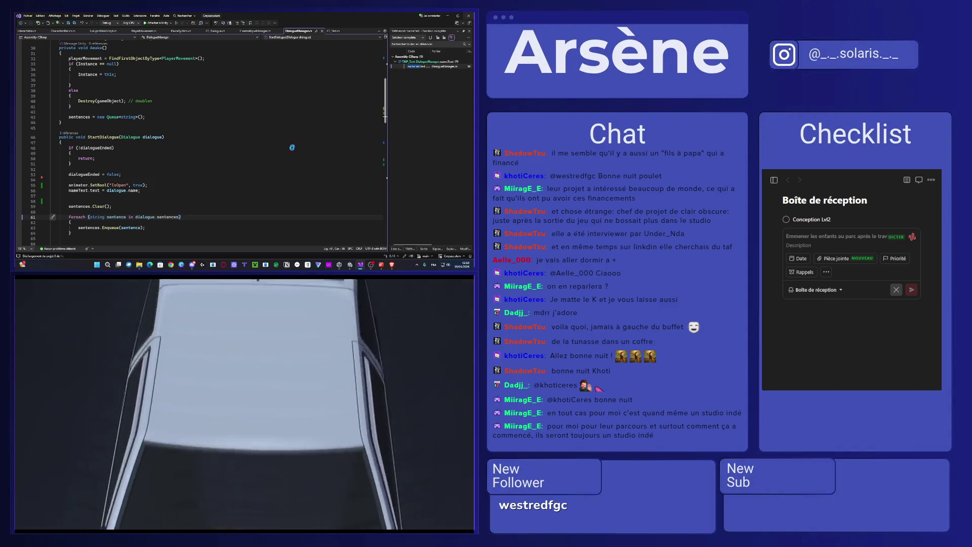
key("alt+Tab")
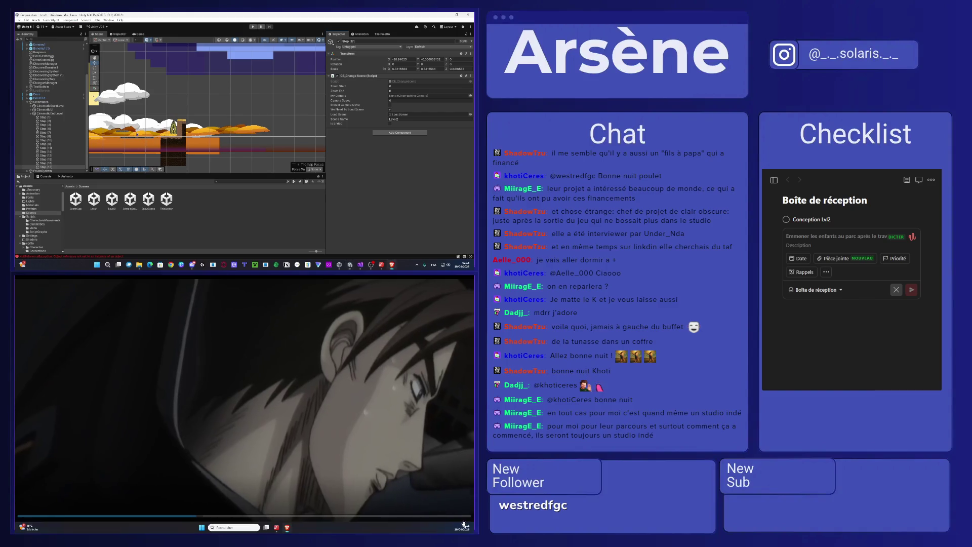
Step: Play the browser anime episode fullscreen on the upper screen, dismiss the shortcuts popup, and tick off Conception Lvl2
left_click(465, 527)
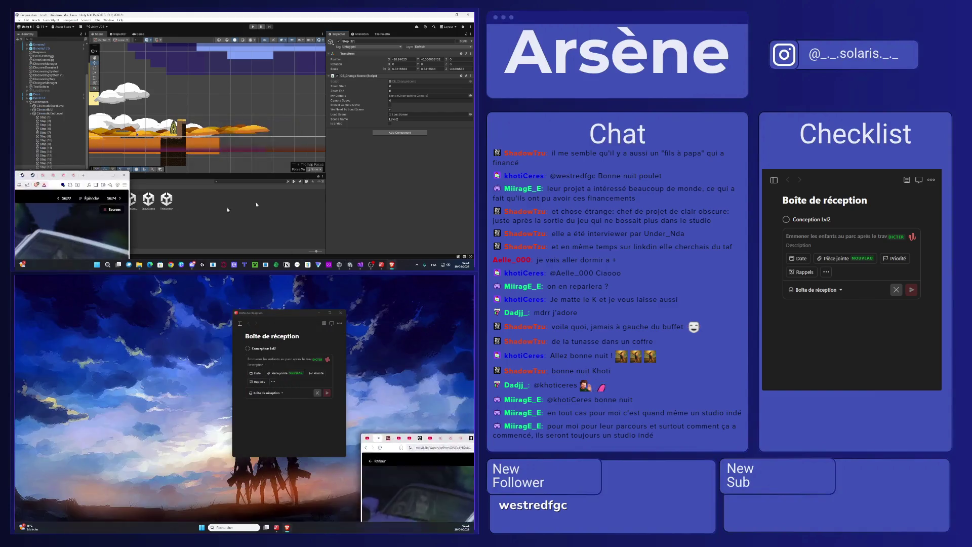
left_click(466, 262)
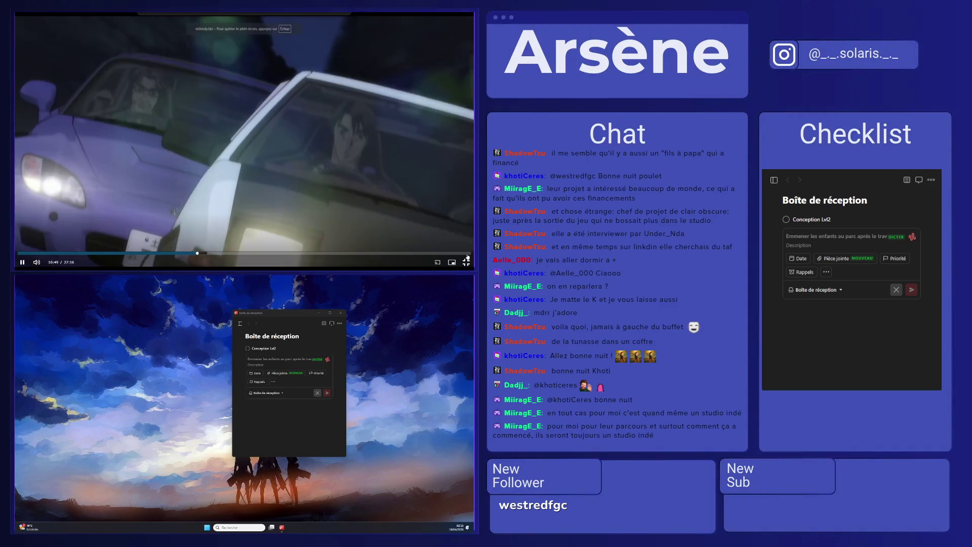
key("ctrl+question")
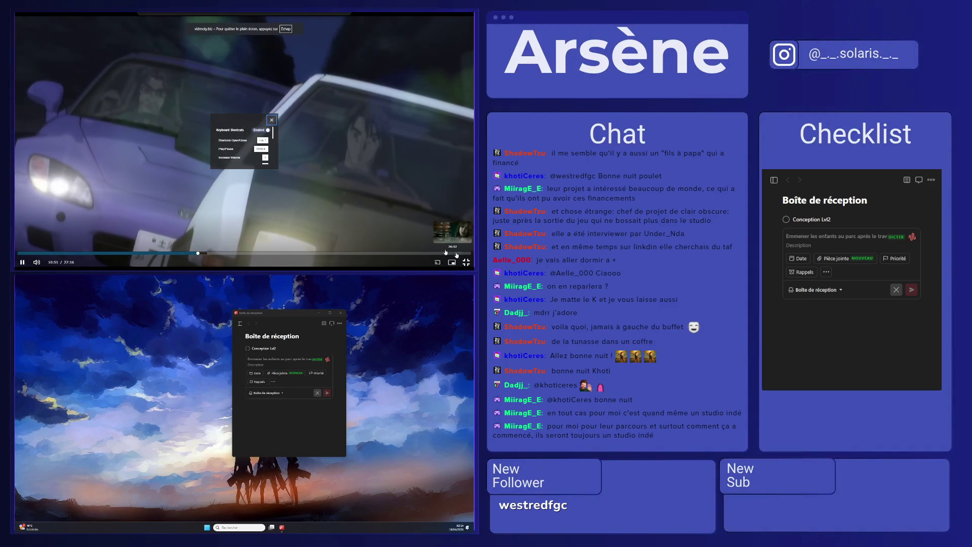
left_click(273, 121)
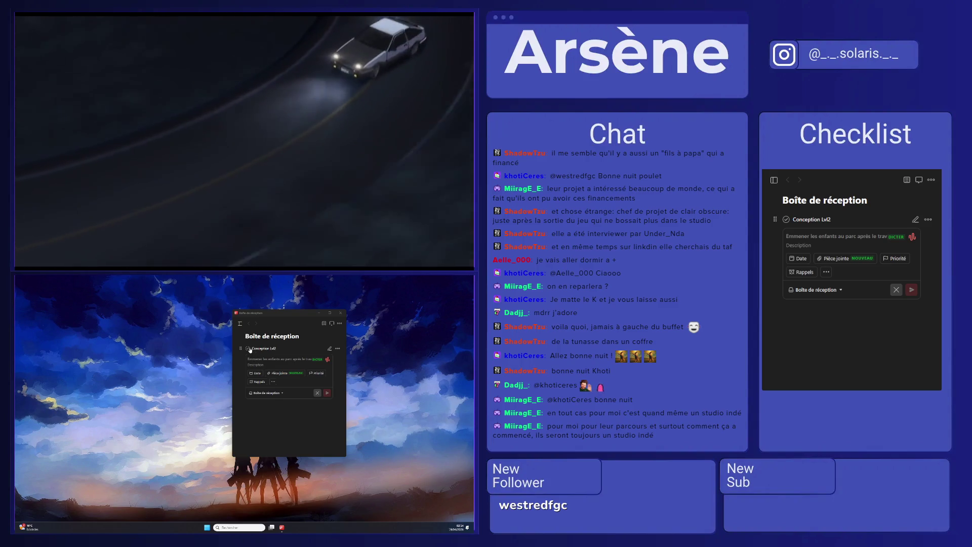
left_click(786, 220)
Step: Close the task list and pause the episode at 25:26 on the TRUENO car close-up
left_click(935, 167)
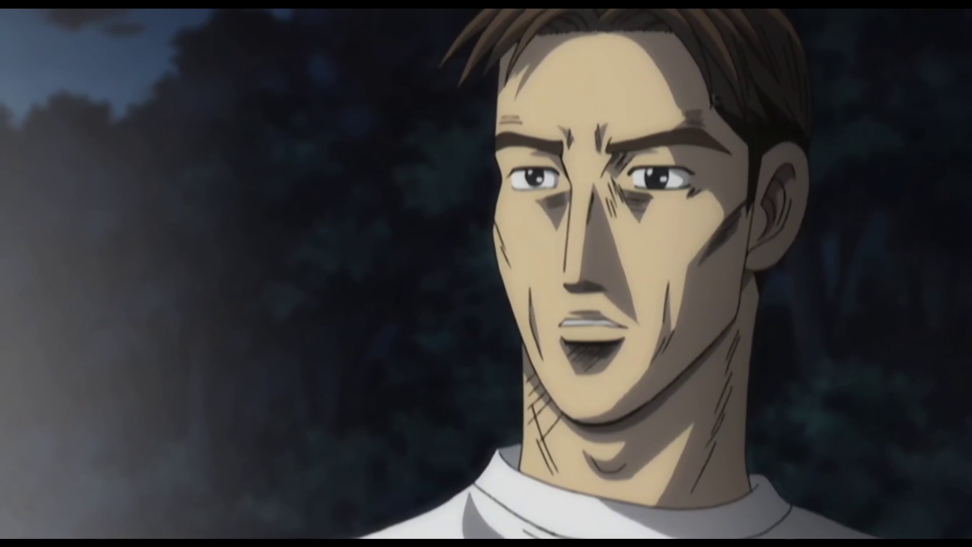
mouse_move(61, 226)
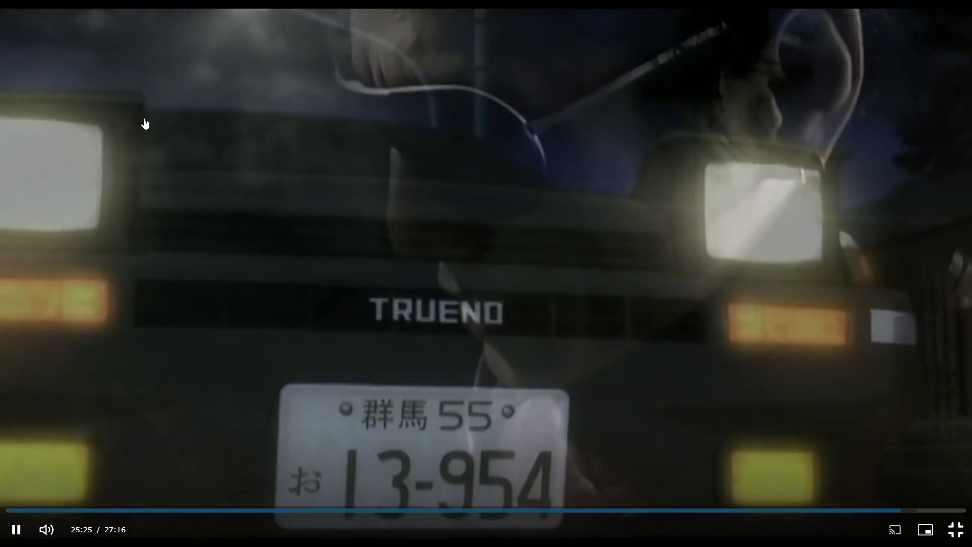
left_click(146, 124)
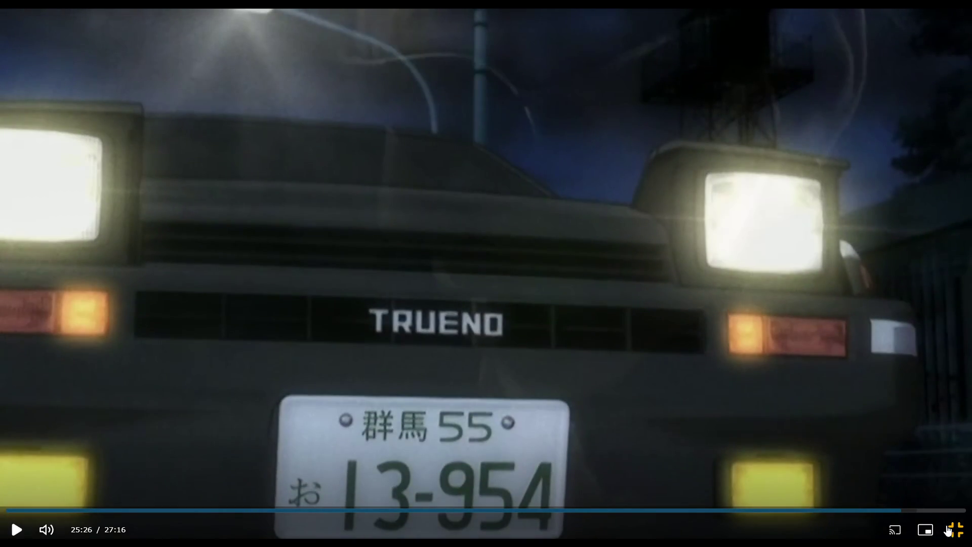
Step: Exit fullscreen, switch to the YouTube tab, and resume Redbone's 'Come and Get Your Love'
left_click(948, 529)
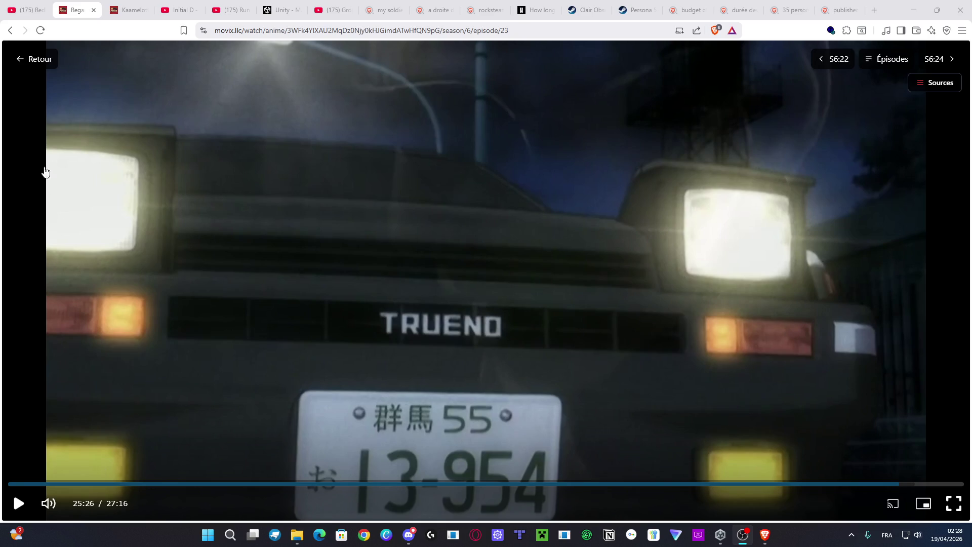
left_click(39, 4)
left_click(436, 175)
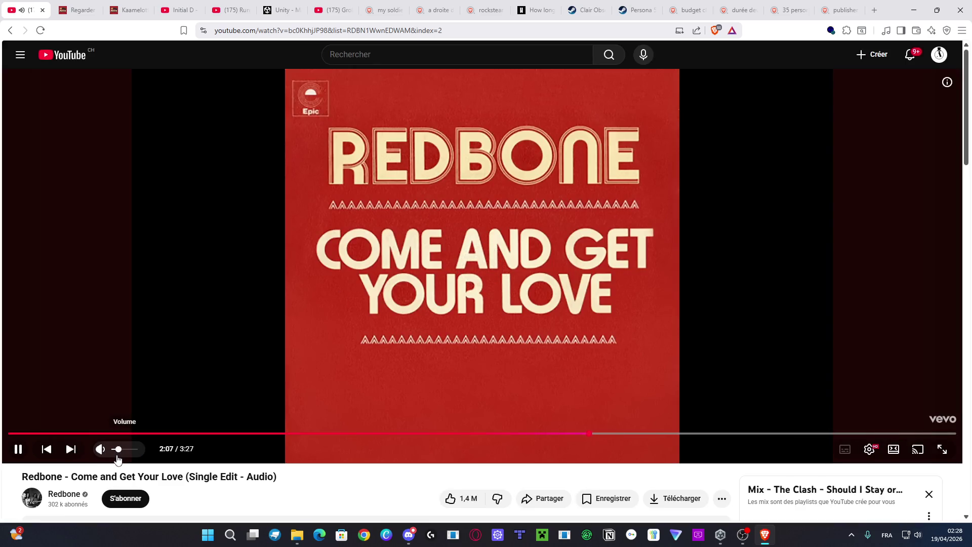